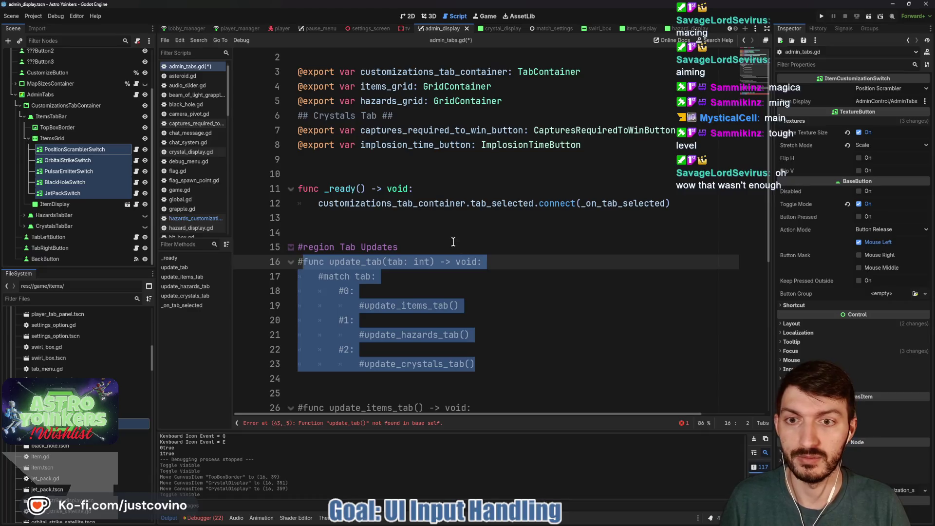
- Add a pass placeholder above the commented #update_tab(tab) in _on_tab_selected, then show the 2D scene
{"action": "left_click", "coordinate": [360, 424]}
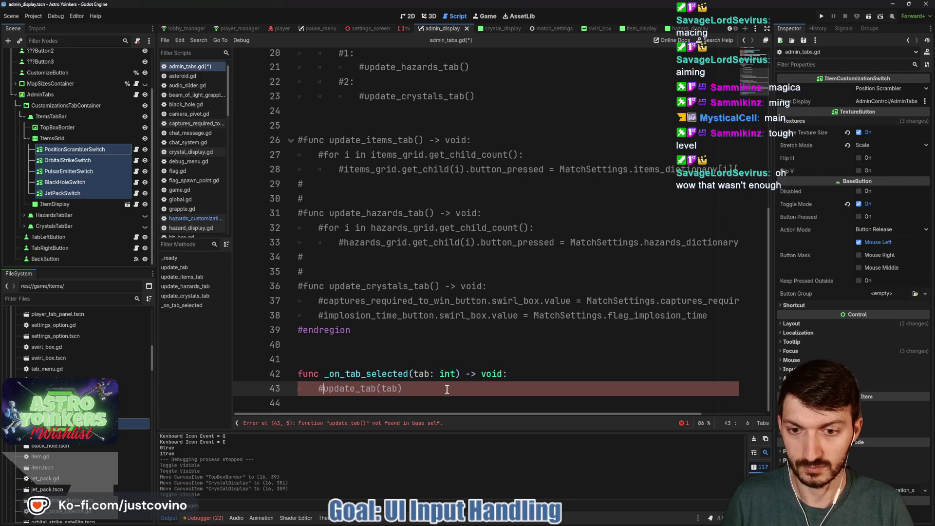
{"action": "key", "text": "Return"}
{"action": "key", "text": "Up"}
{"action": "type", "text": "pass"}
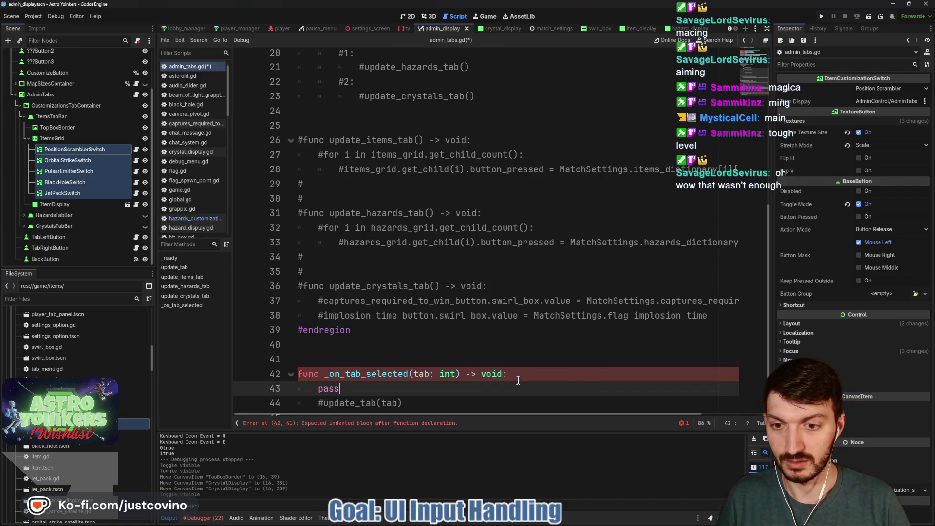
{"action": "left_click", "coordinate": [408, 16]}
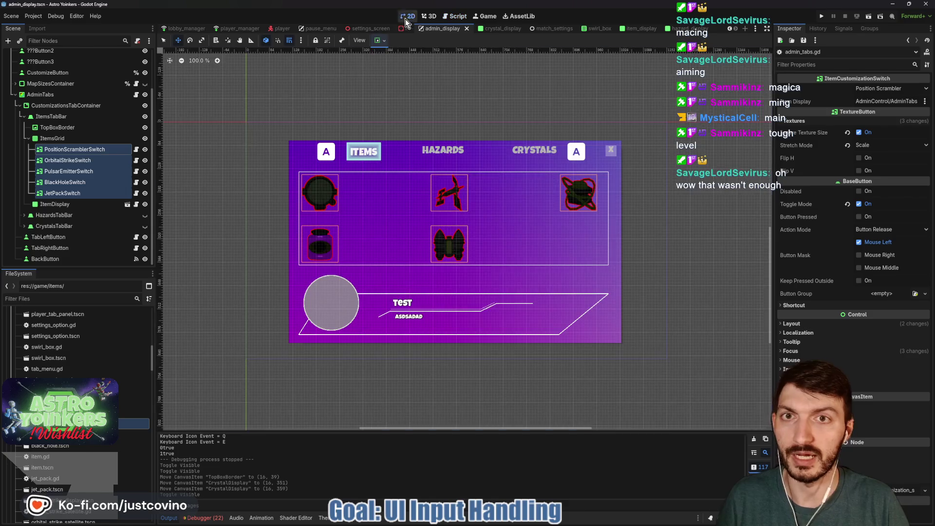
- Move the five item switches out of ItemsGrid to ItemsTabBar and delete ItemsGrid
{"action": "left_click", "coordinate": [59, 149]}
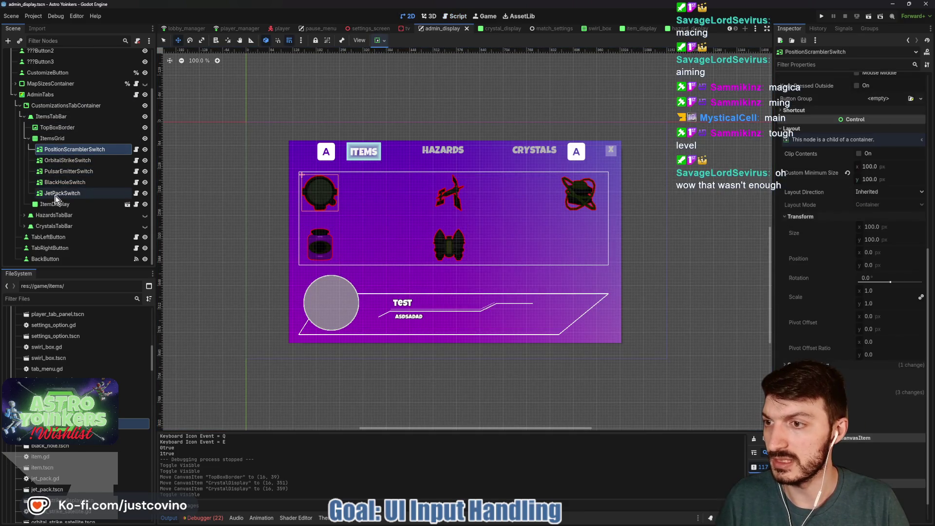
{"action": "left_click", "coordinate": [55, 195], "text": "shift"}
{"action": "left_click_drag", "start_coordinate": [57, 148], "coordinate": [44, 138]}
{"action": "left_click", "coordinate": [52, 193]}
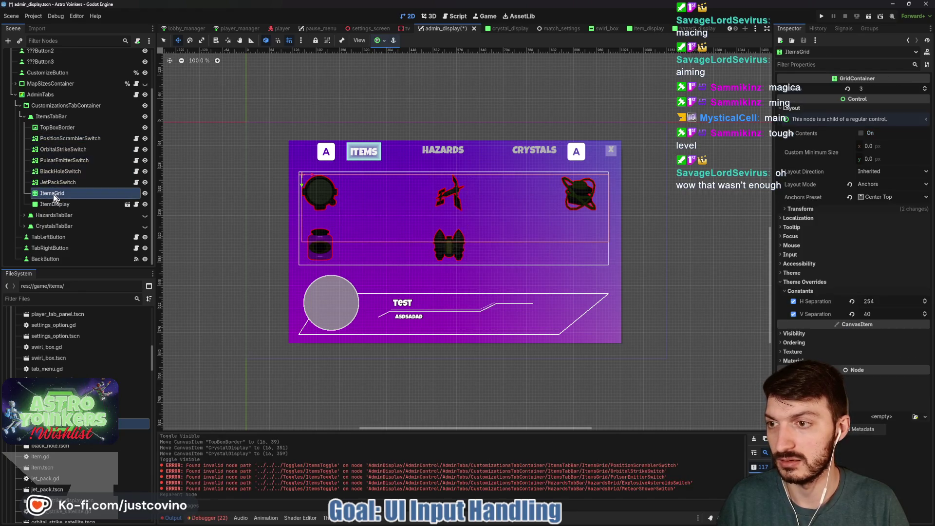
{"action": "key", "text": "Delete"}
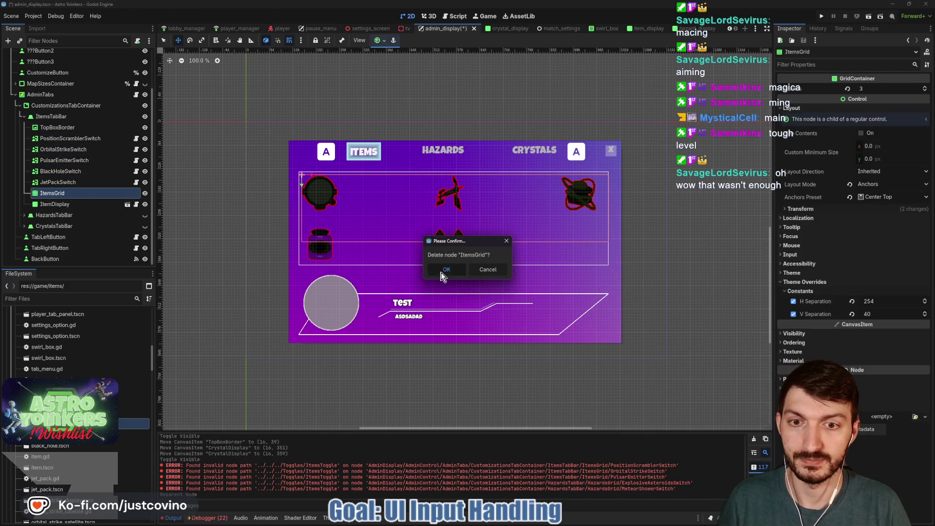
{"action": "left_click", "coordinate": [441, 273]}
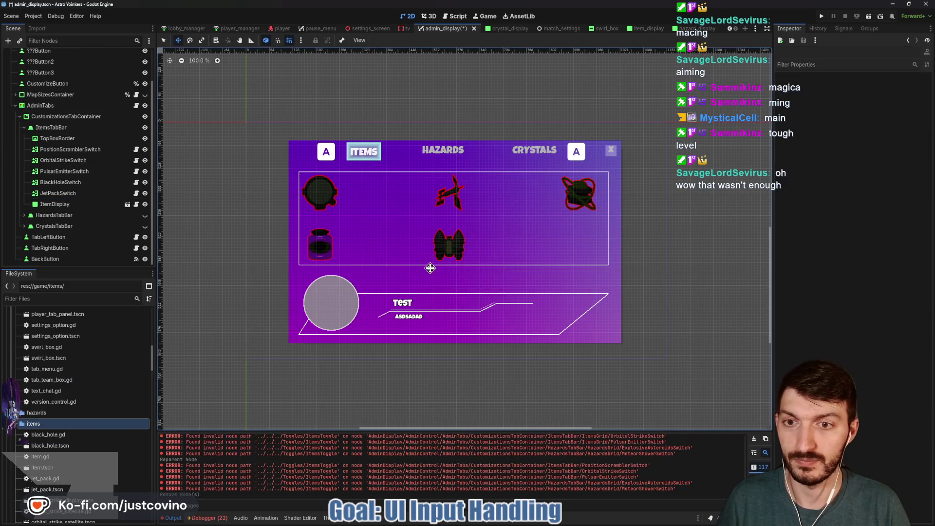
- Set Pivot Offset to 50, 50 on all five item switches and save the scene
{"action": "left_click", "coordinate": [104, 153]}
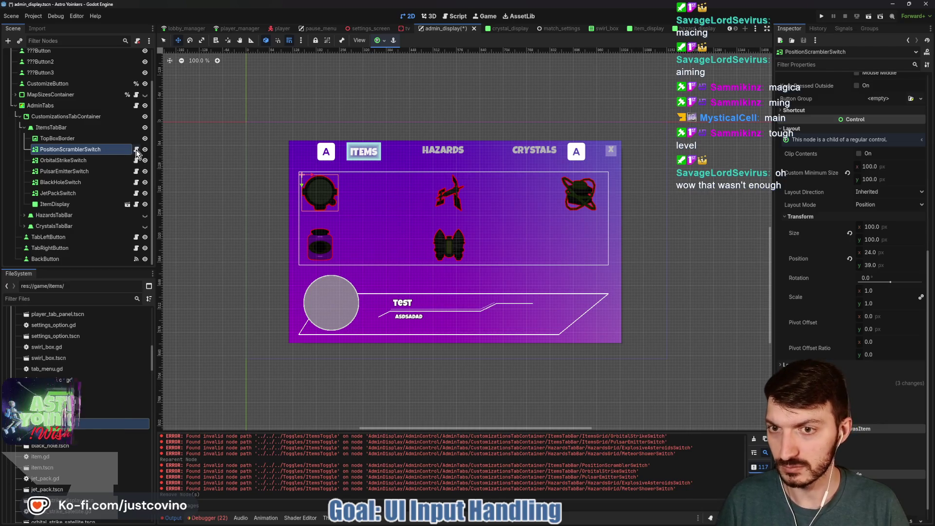
{"action": "left_click", "coordinate": [62, 193], "text": "shift"}
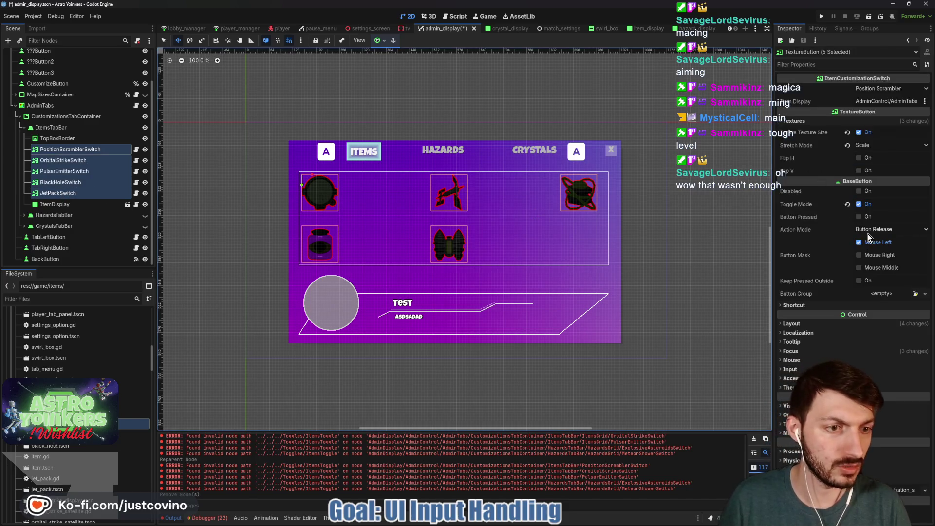
{"action": "left_click", "coordinate": [792, 323]}
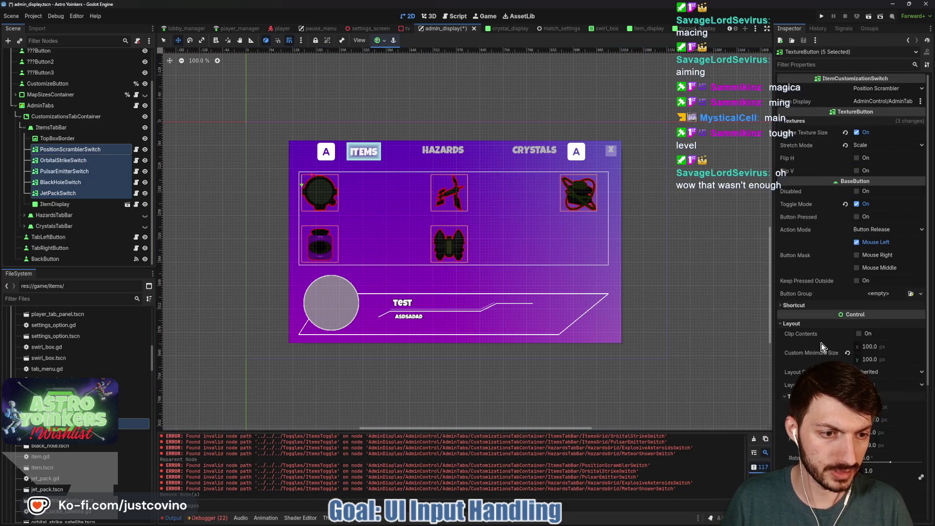
{"action": "left_click", "coordinate": [801, 396]}
{"action": "scroll", "coordinate": [853, 370], "scroll_direction": "down", "scroll_amount": 5}
{"action": "left_click", "coordinate": [877, 301]}
{"action": "type", "text": "50"}
{"action": "key", "text": "Tab"}
{"action": "type", "text": "50"}
{"action": "key", "text": "Return"}
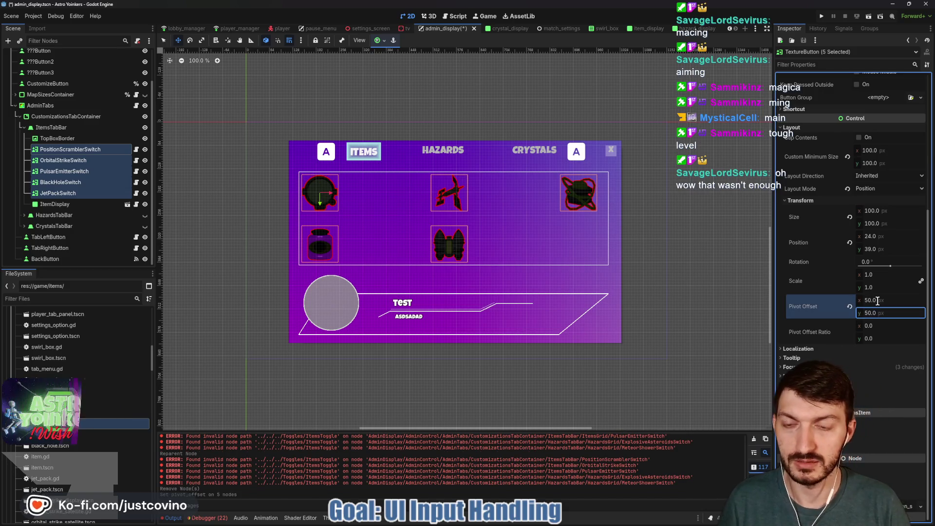
{"action": "key", "text": "ctrl+s"}
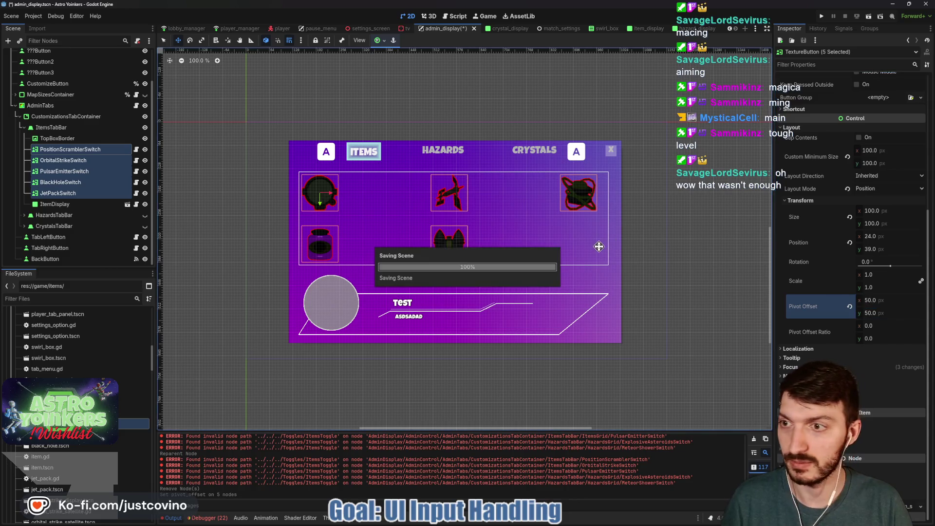
{"action": "left_click", "coordinate": [62, 161]}
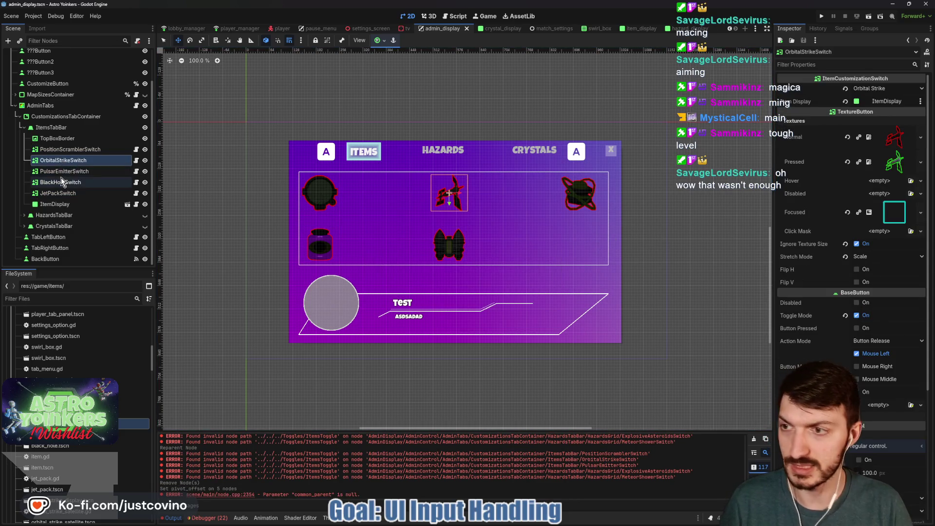
- Select JetPackSwitch and drag its Transform Scale up to about 1.2 as a test
{"action": "left_click", "coordinate": [61, 172]}
{"action": "left_click", "coordinate": [57, 183]}
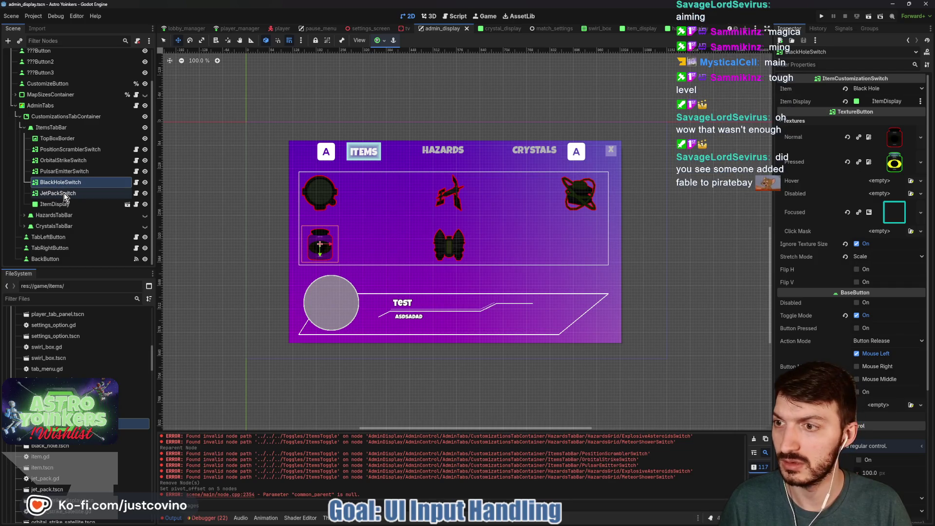
{"action": "left_click", "coordinate": [64, 193]}
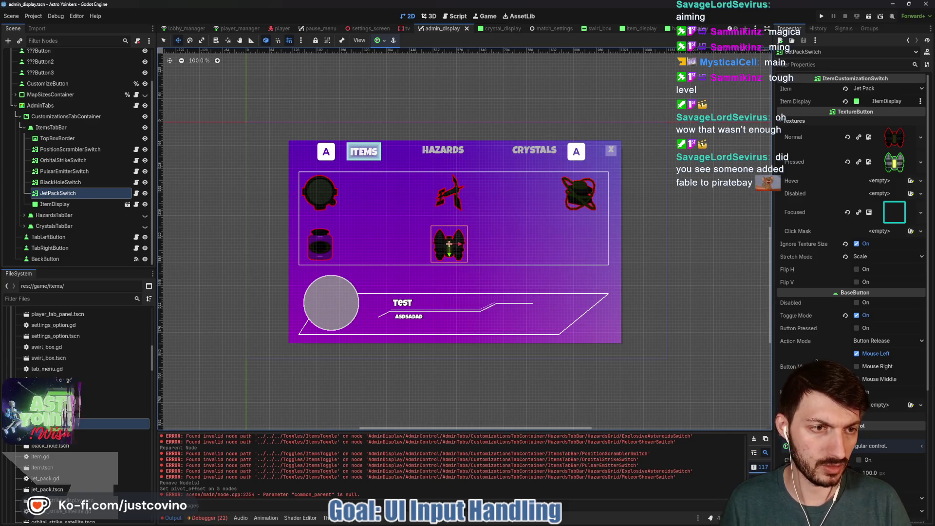
{"action": "scroll", "coordinate": [811, 347], "scroll_direction": "down", "scroll_amount": 5}
{"action": "left_click", "coordinate": [806, 339]}
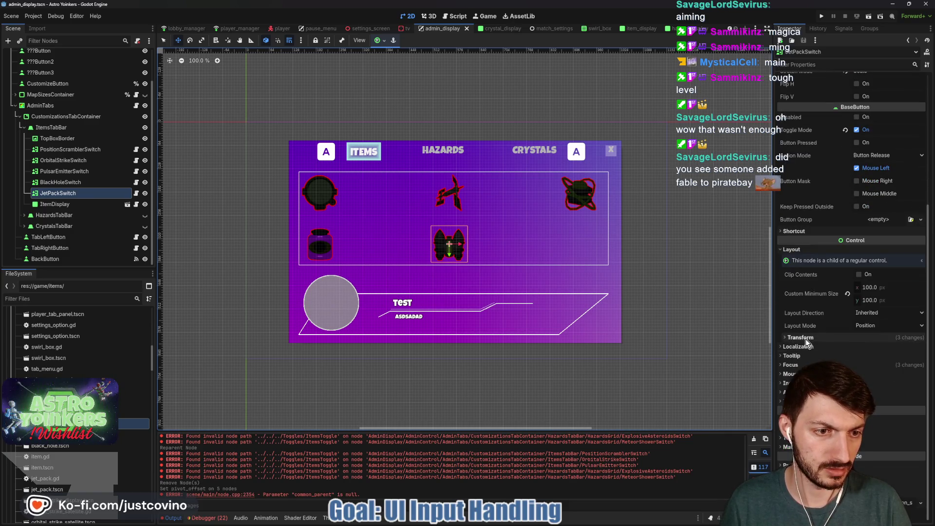
{"action": "scroll", "coordinate": [883, 365], "scroll_direction": "down", "scroll_amount": 2}
{"action": "mouse_move", "coordinate": [872, 358]}
{"action": "left_mouse_down"}
{"action": "mouse_move", "coordinate": [921, 358]}
{"action": "mouse_move", "coordinate": [908, 358]}
{"action": "left_mouse_up"}
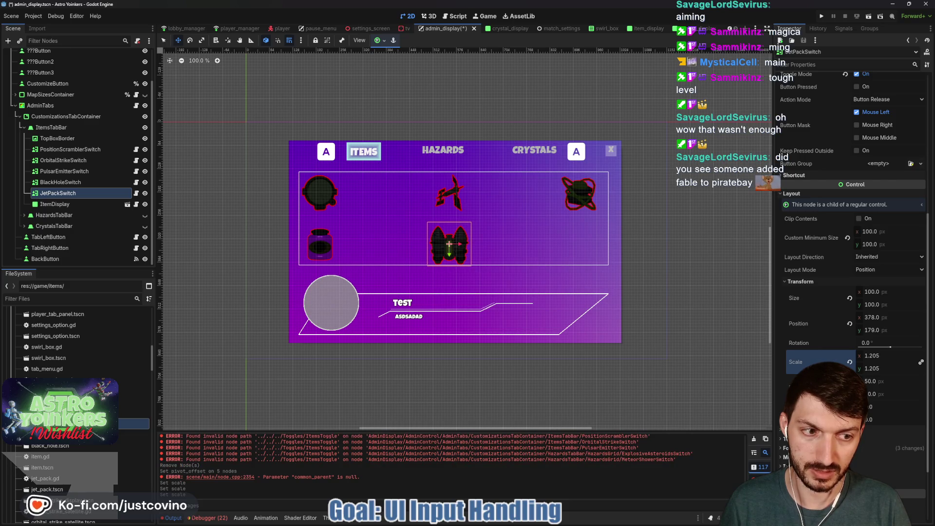
- Reset JetPackSwitch's scale to 1.0, save the scene, and open item_customization_switch.gd
{"action": "left_click", "coordinate": [850, 362]}
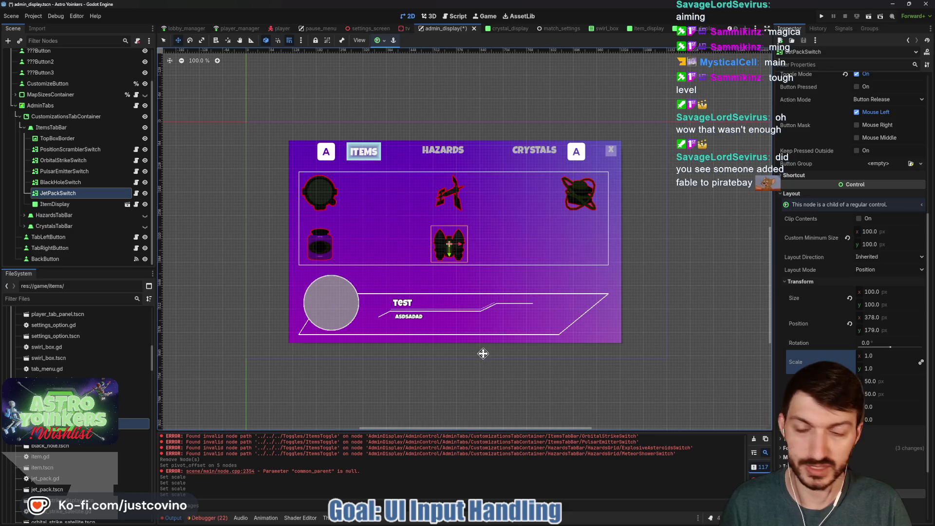
{"action": "key", "text": "ctrl+s"}
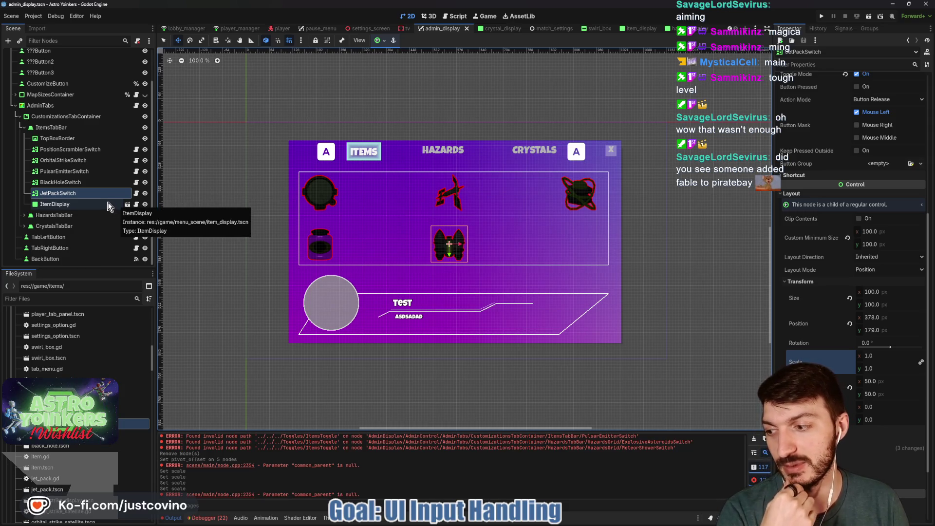
{"action": "left_click", "coordinate": [136, 151]}
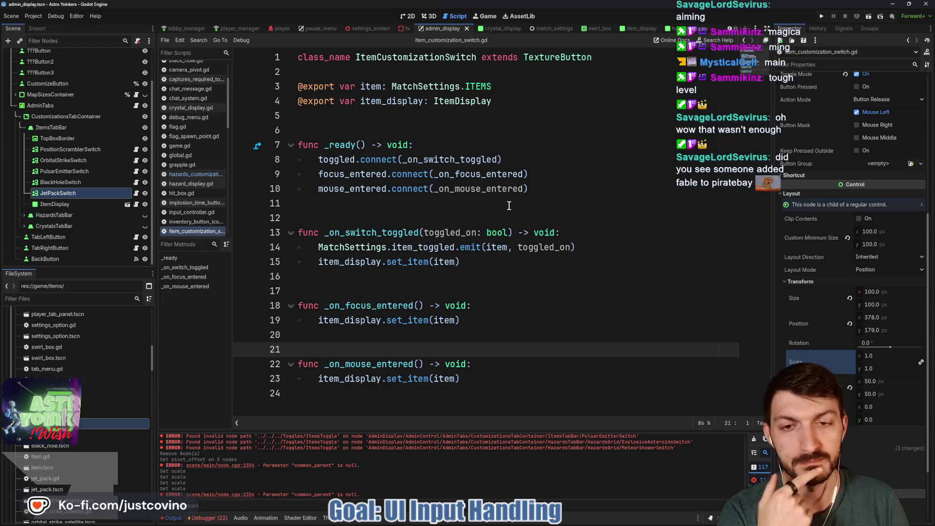
- Append func _on_mouse_exited() -> void: with a pass body at the script's end
{"action": "left_click", "coordinate": [546, 191]}
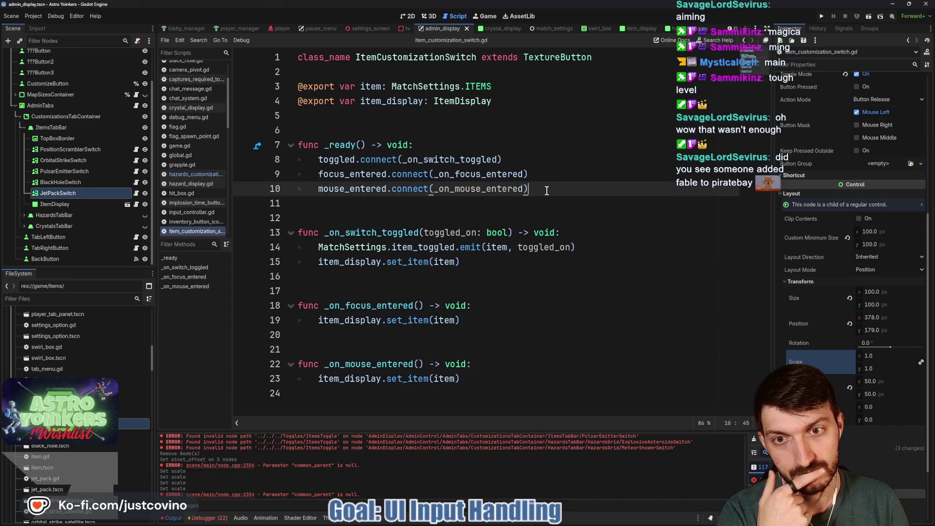
{"action": "left_click", "coordinate": [382, 398]}
{"action": "key", "text": "Return"}
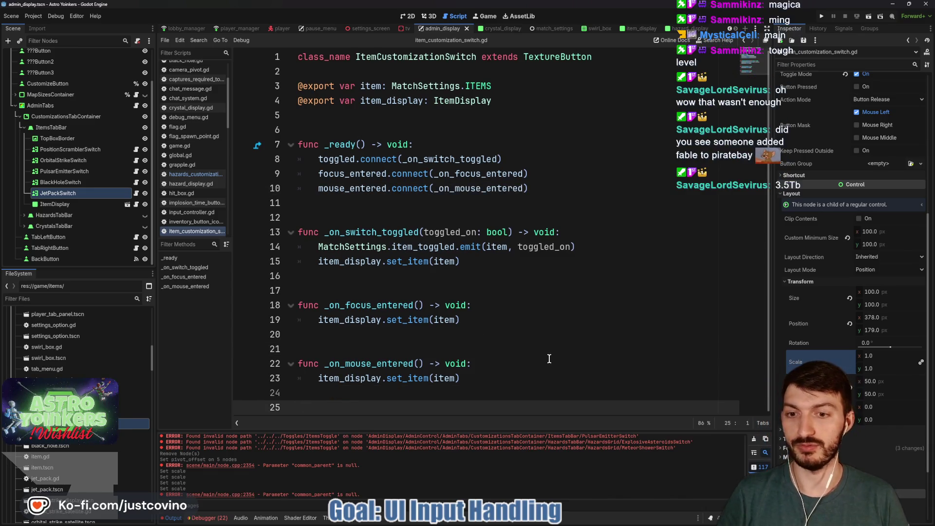
{"action": "left_click", "coordinate": [171, 518]}
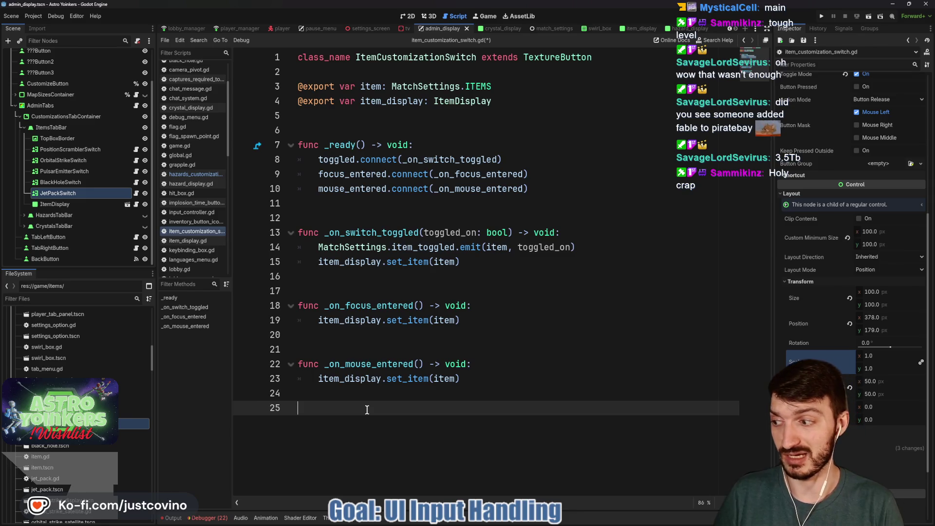
{"action": "type", "text": "func _on"}
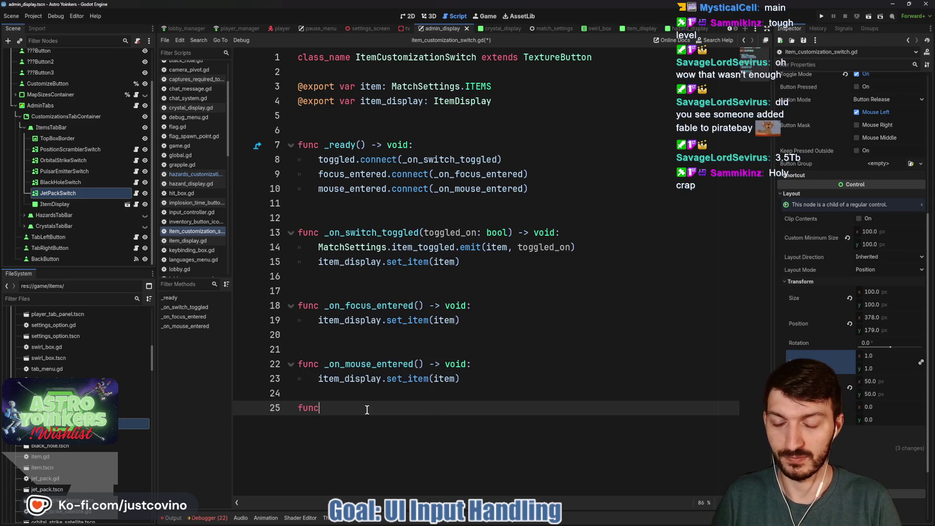
{"action": "type", "text": "_mouse_exited("}
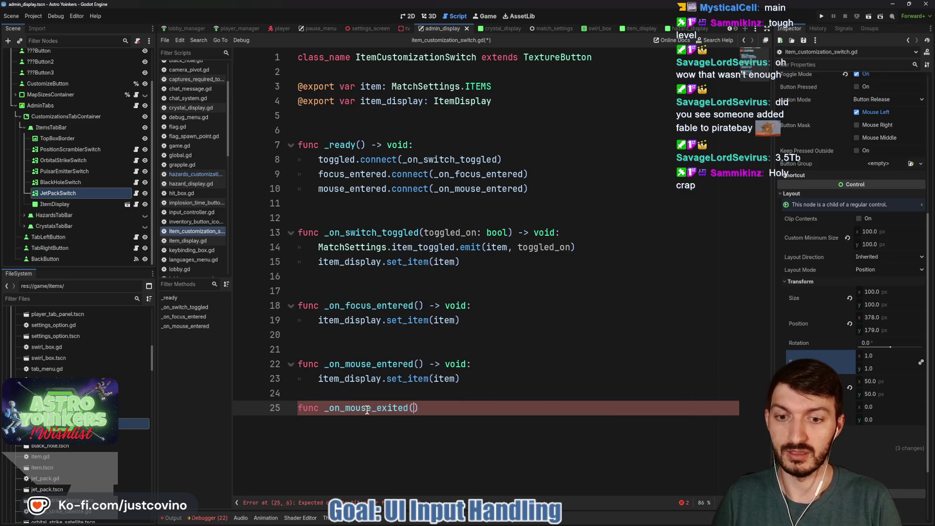
{"action": "type", "text": "oid:"}
{"action": "key", "text": "Return"}
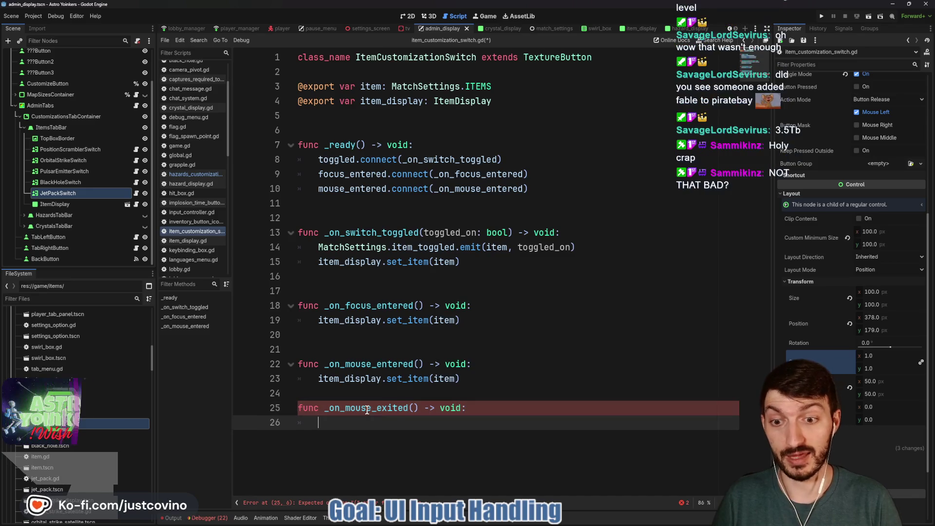
{"action": "type", "text": "pass"}
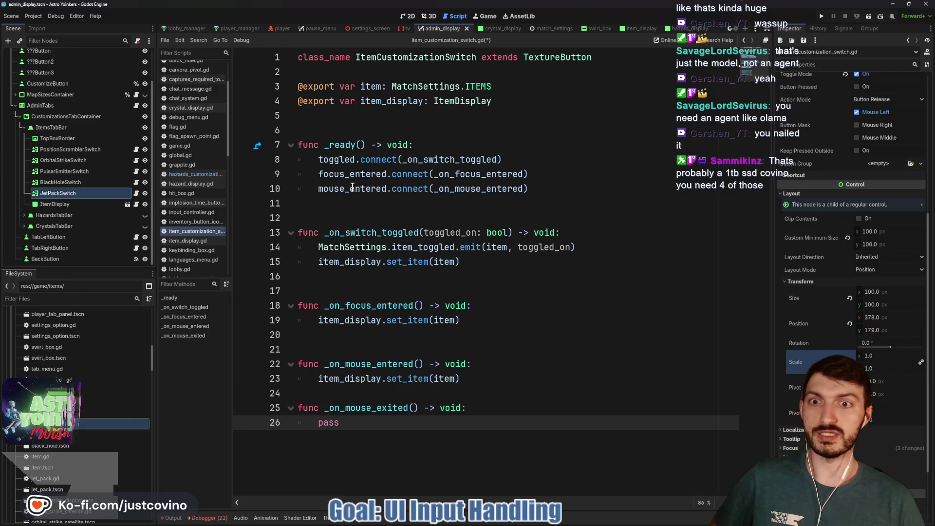
- Add mouse_exited.connect(_on_mouse_exited) to _ready and save item_customization_switch.gd
{"action": "left_click", "coordinate": [560, 189]}
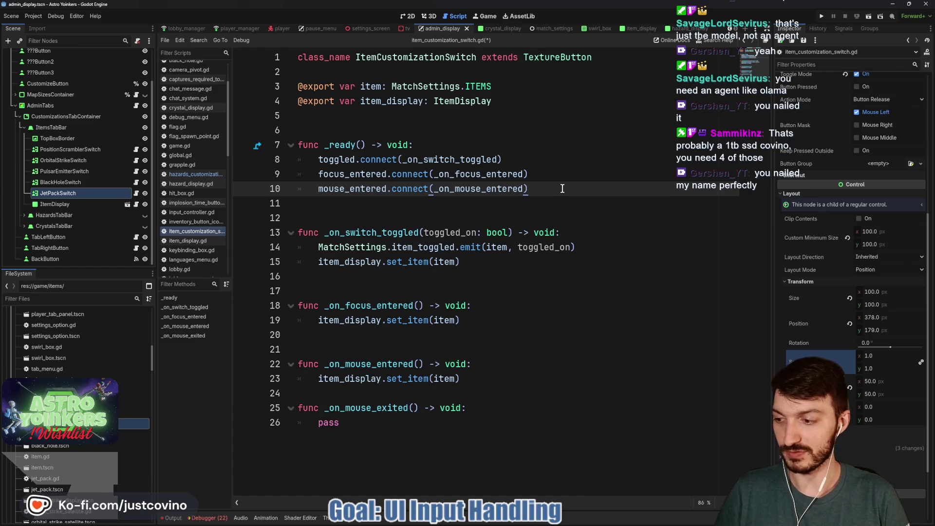
{"action": "key", "text": "Return"}
{"action": "type", "text": "mouse_exited"}
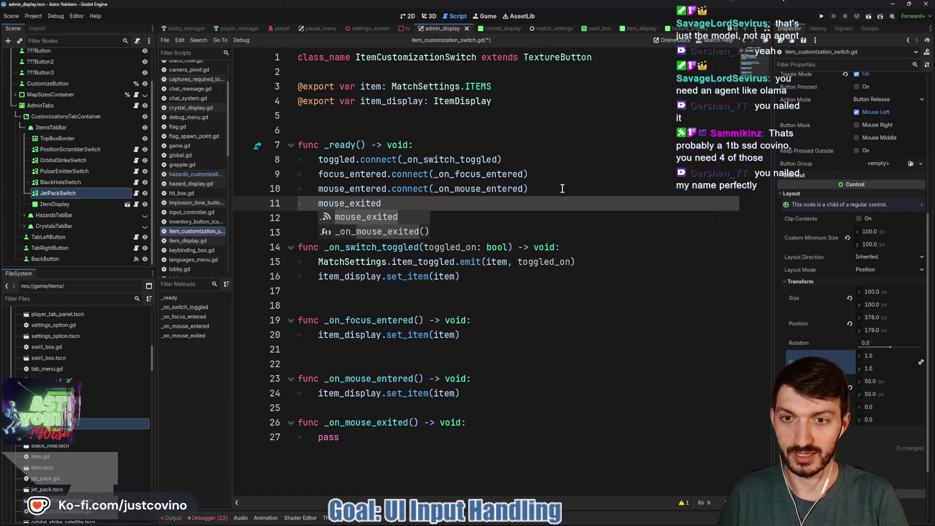
{"action": "type", "text": ".co"}
{"action": "key", "text": "Return"}
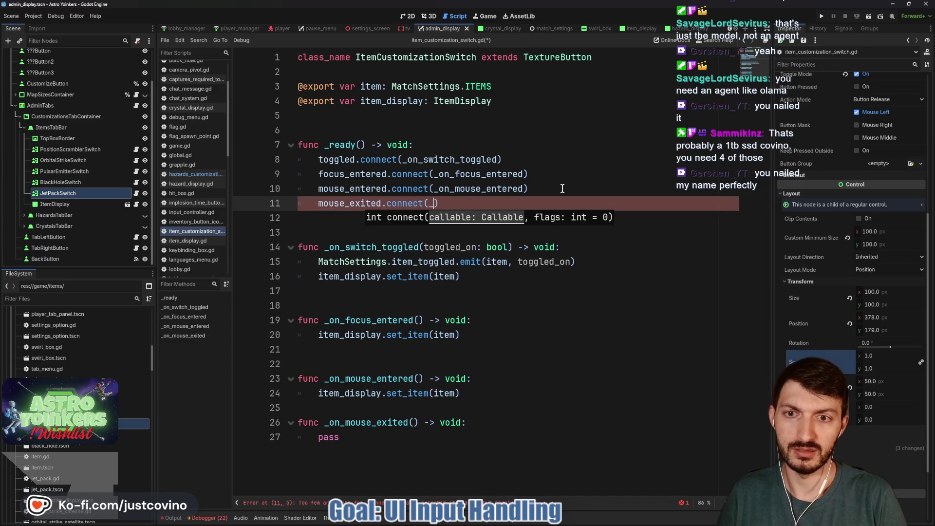
{"action": "type", "text": "_on_mouse_exite"}
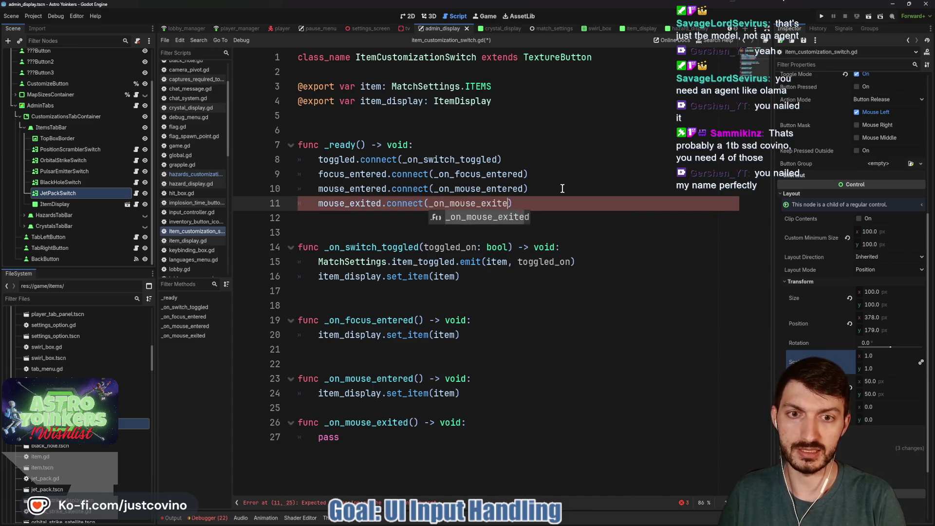
{"action": "key", "text": "Return"}
{"action": "key", "text": "ctrl+s"}
{"action": "left_click", "coordinate": [355, 229]}
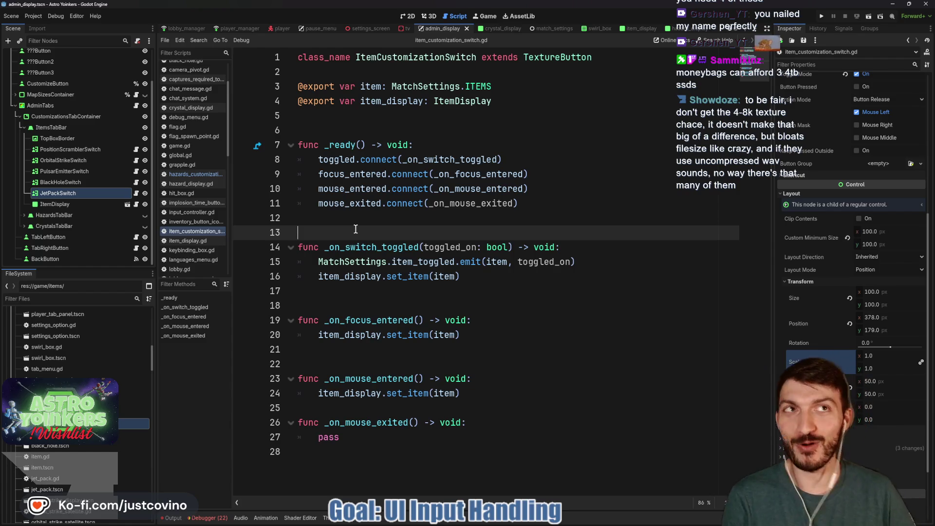
{"action": "left_click", "coordinate": [361, 224]}
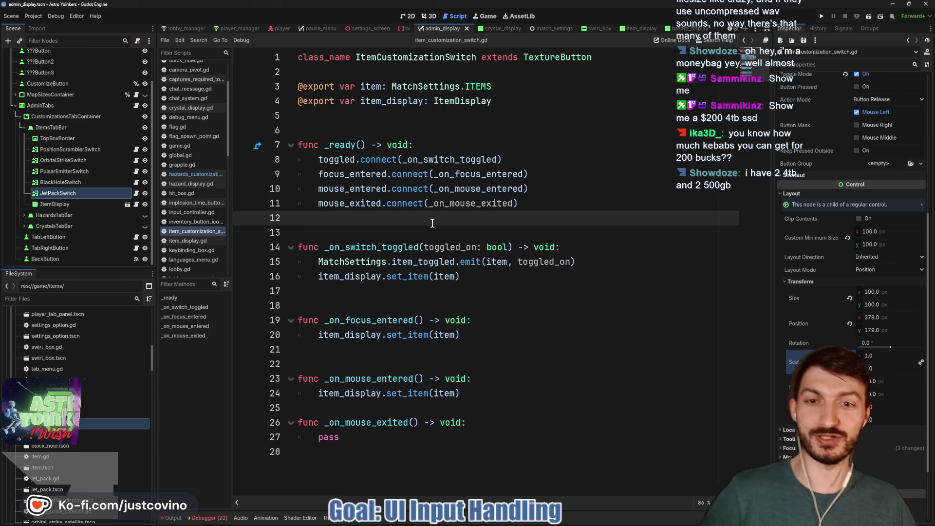
- Open blank lines below _on_switch_toggled and begin a new function with 'func' on line 19
{"action": "left_click", "coordinate": [401, 408]}
{"action": "key", "text": "Return"}
{"action": "left_click", "coordinate": [355, 366]}
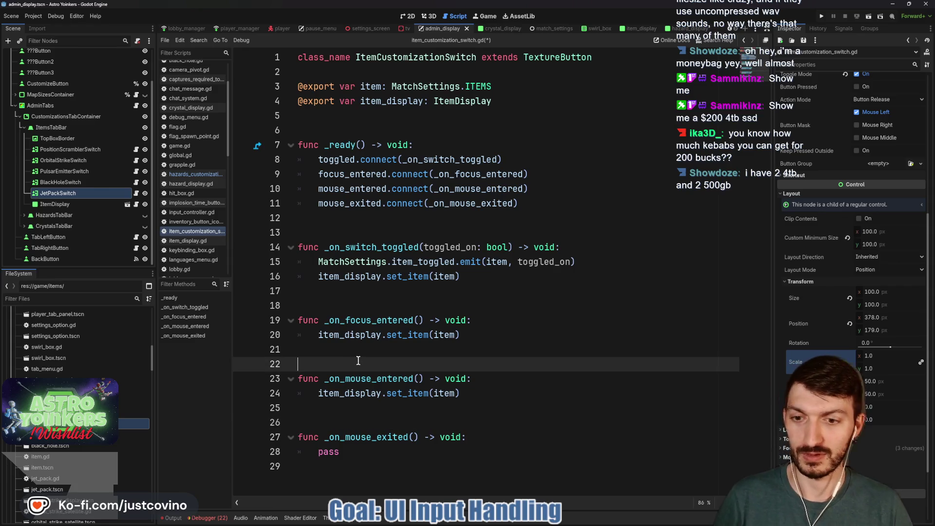
{"action": "left_click", "coordinate": [370, 302]}
{"action": "key", "text": "Return"}
{"action": "key", "text": "Return"}
{"action": "key", "text": "Return"}
{"action": "key", "text": "Up"}
{"action": "key", "text": "Up"}
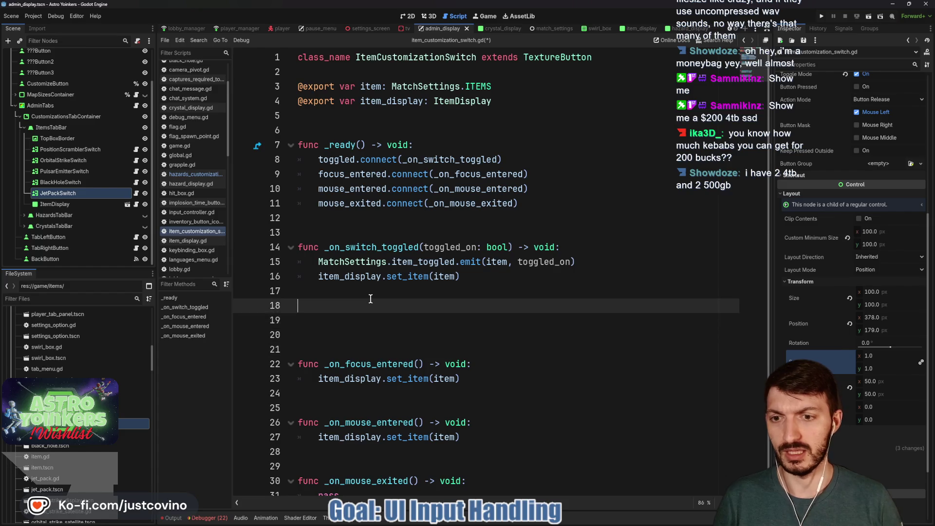
{"action": "type", "text": "func"}
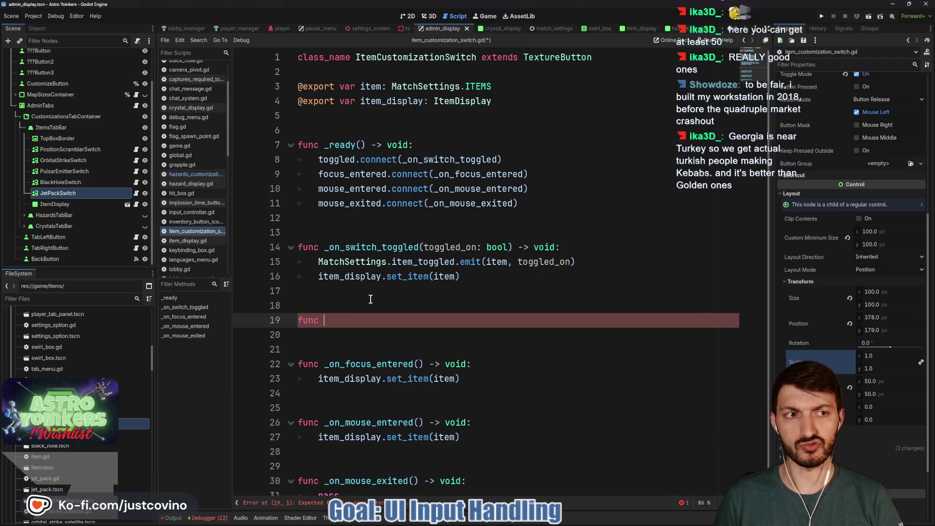
- Name the new function grow_icon() -> void and declare var tween: Tween below the exports
{"action": "type", "text": "grow_icon() -"}
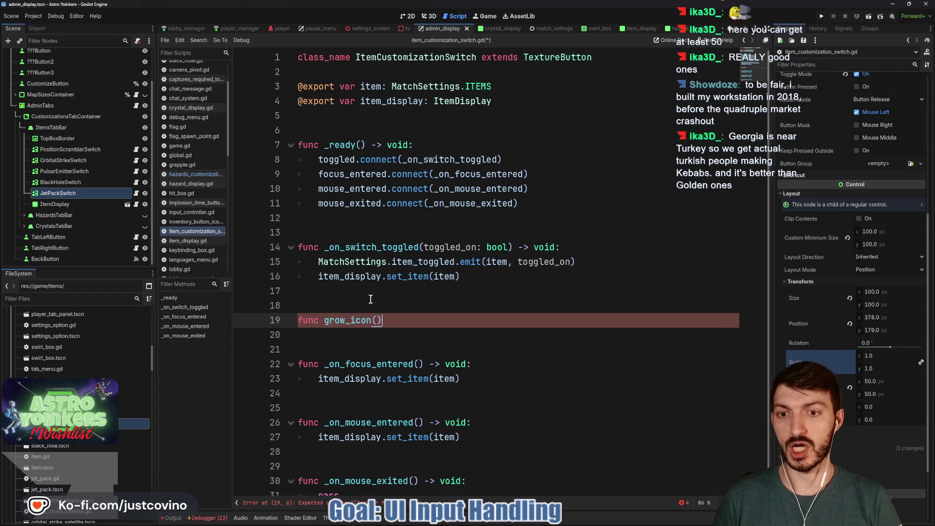
{"action": "type", "text": "> void:"}
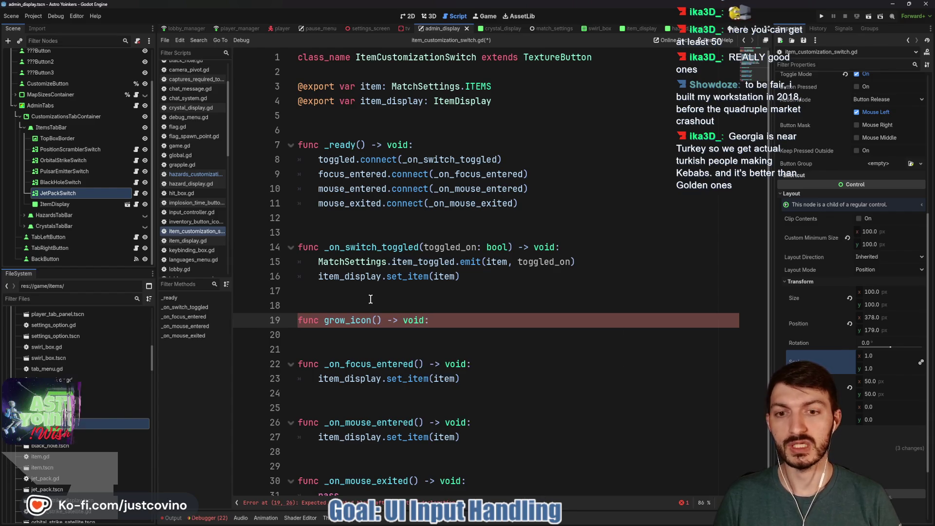
{"action": "left_click", "coordinate": [319, 125]}
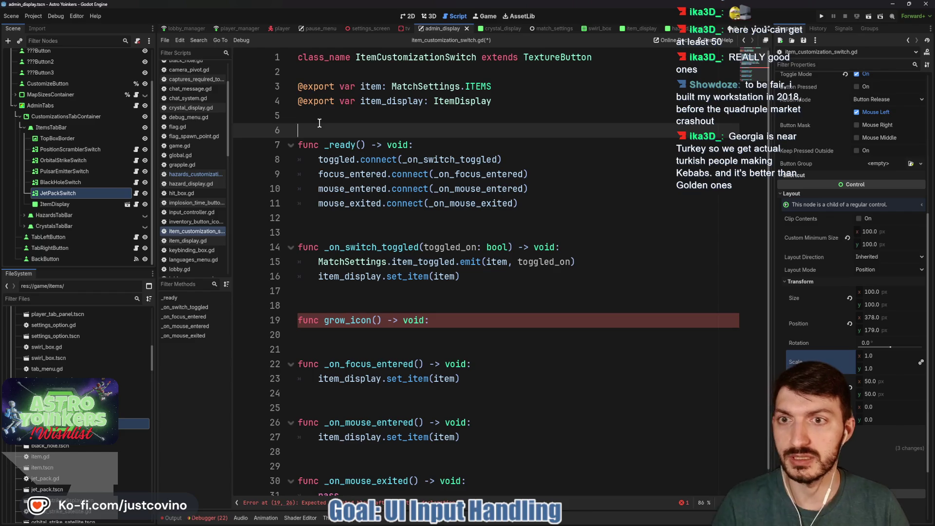
{"action": "key", "text": "Return"}
{"action": "key", "text": "Up"}
{"action": "type", "text": "var"}
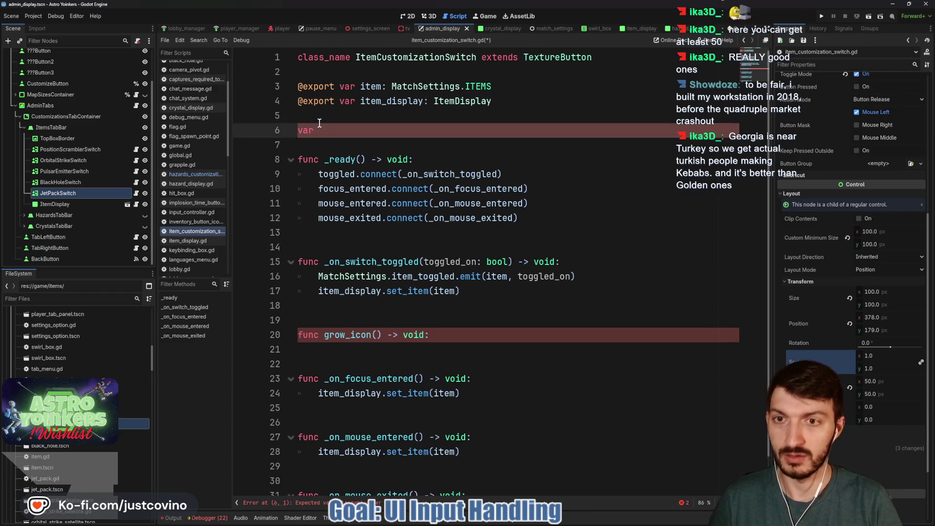
{"action": "type", "text": " tween: T"}
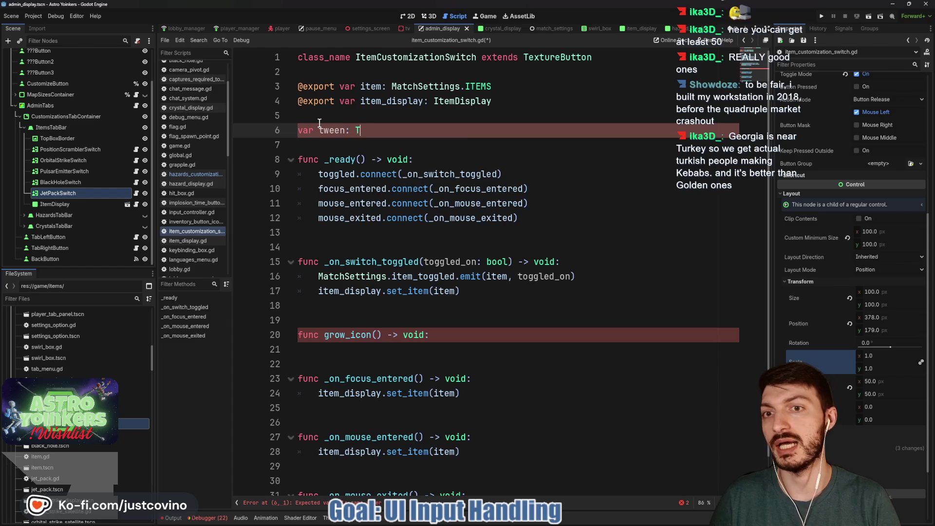
{"action": "type", "text": "ween"}
{"action": "key", "text": "Escape"}
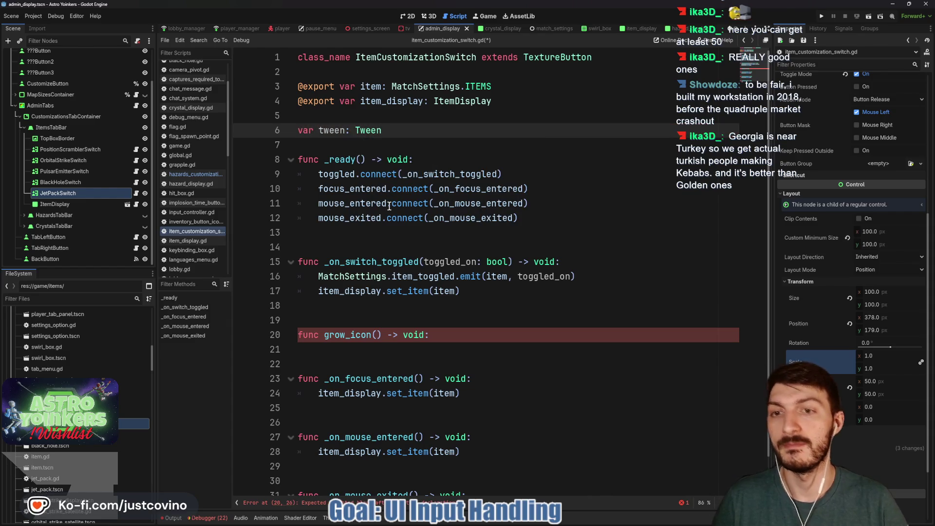
- Make grow_icon start with 'if tween and tween.is_running(): tween.kill()'
{"action": "left_click", "coordinate": [369, 349]}
{"action": "type", "text": "i"}
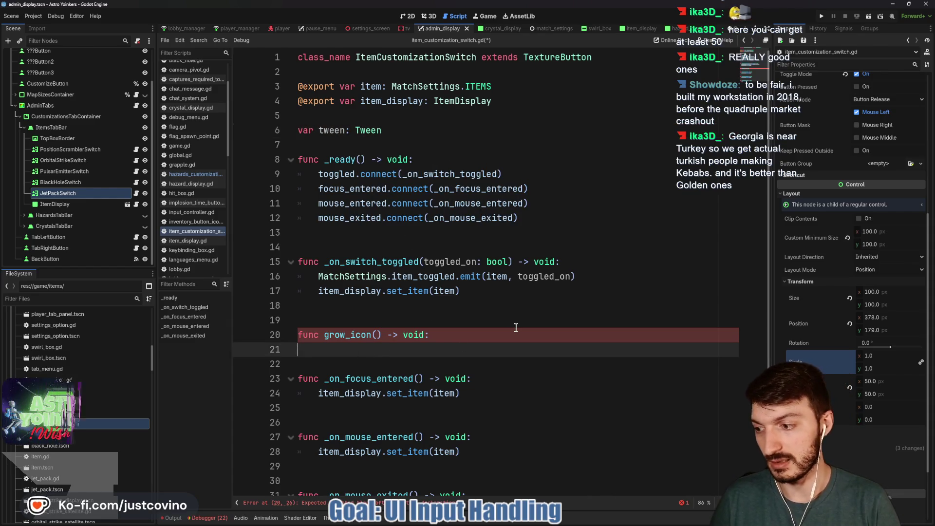
{"action": "type", "text": "f tween "}
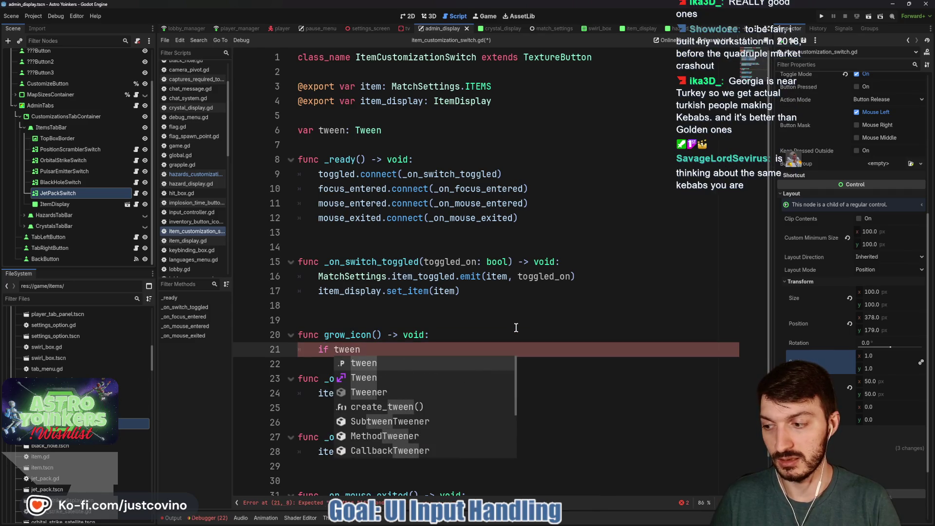
{"action": "type", "text": "and tween.is"}
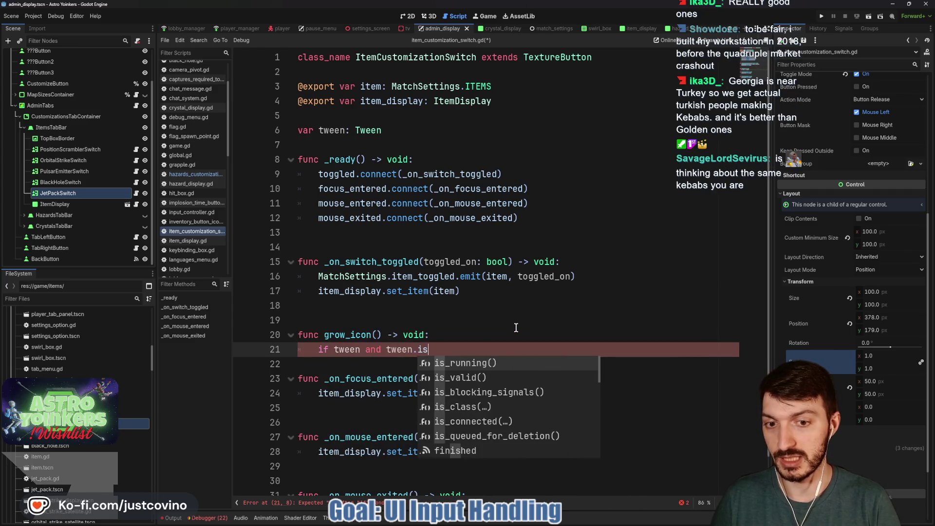
{"action": "key", "text": "Return"}
{"action": "type", "text": ": tw"}
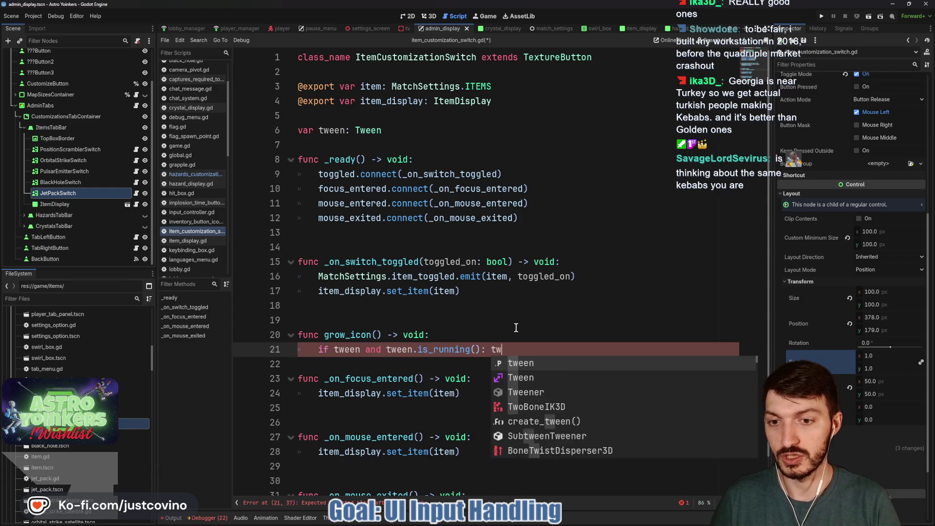
{"action": "type", "text": "een.ki"}
{"action": "key", "text": "Return"}
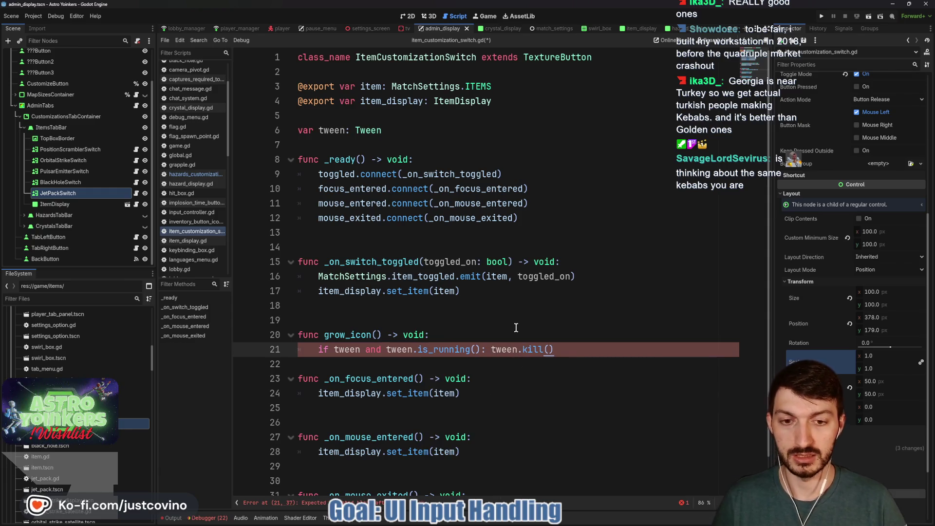
{"action": "key", "text": "Return"}
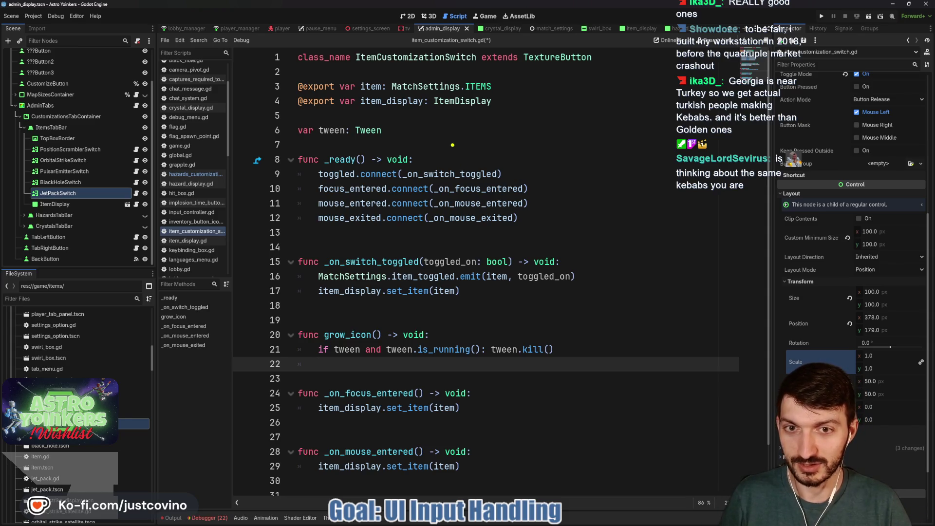
{"action": "left_click_drag", "start_coordinate": [452, 144], "coordinate": [452, 412]}
{"action": "mouse_move", "coordinate": [476, 165]}
{"action": "left_mouse_down"}
{"action": "mouse_move", "coordinate": [438, 202]}
{"action": "mouse_move", "coordinate": [467, 187]}
{"action": "mouse_move", "coordinate": [484, 218]}
{"action": "left_mouse_up"}
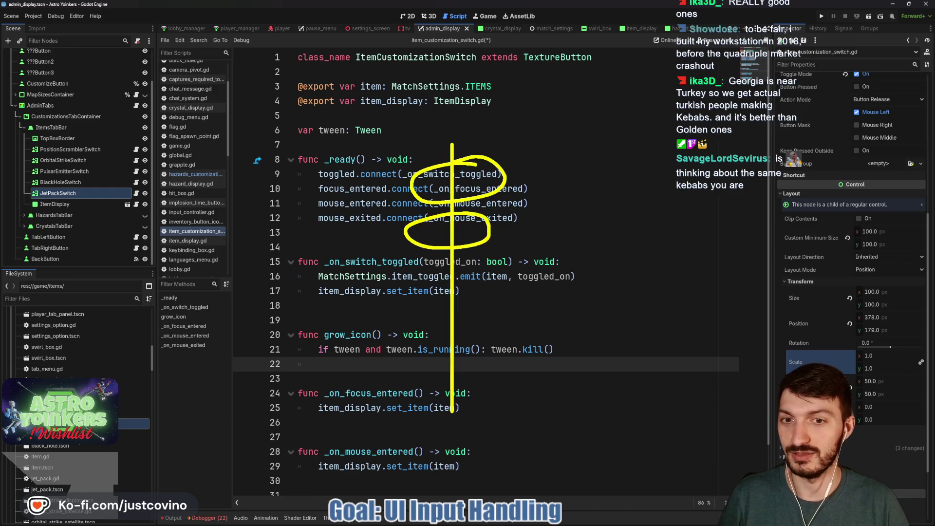
{"action": "left_click_drag", "start_coordinate": [482, 259], "coordinate": [493, 268]}
{"action": "mouse_move", "coordinate": [462, 319]}
{"action": "left_mouse_down"}
{"action": "mouse_move", "coordinate": [440, 350]}
{"action": "mouse_move", "coordinate": [465, 314]}
{"action": "left_mouse_up"}
{"action": "mouse_move", "coordinate": [471, 369]}
{"action": "left_mouse_down"}
{"action": "mouse_move", "coordinate": [495, 364]}
{"action": "mouse_move", "coordinate": [454, 362]}
{"action": "left_mouse_up"}
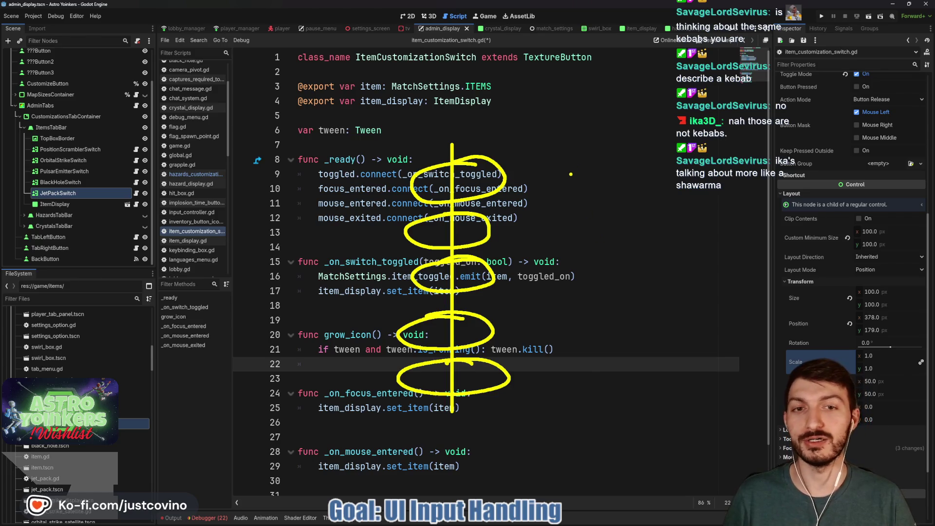
{"action": "mouse_move", "coordinate": [571, 174]}
{"action": "left_mouse_down"}
{"action": "mouse_move", "coordinate": [558, 341]}
{"action": "mouse_move", "coordinate": [655, 336]}
{"action": "mouse_move", "coordinate": [640, 185]}
{"action": "left_mouse_up"}
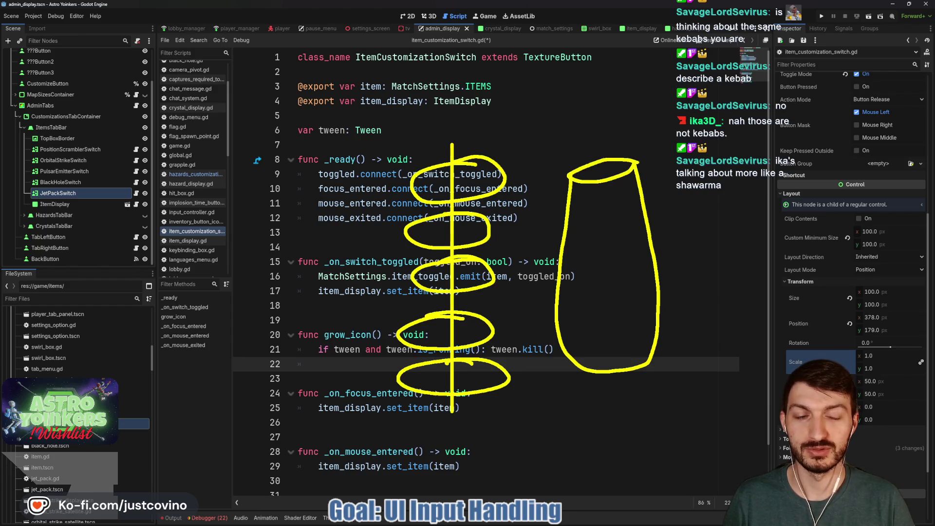
{"action": "mouse_move", "coordinate": [590, 175]}
{"action": "left_mouse_down"}
{"action": "mouse_move", "coordinate": [584, 204]}
{"action": "mouse_move", "coordinate": [604, 249]}
{"action": "left_mouse_up"}
{"action": "left_click_drag", "start_coordinate": [607, 144], "coordinate": [612, 307]}
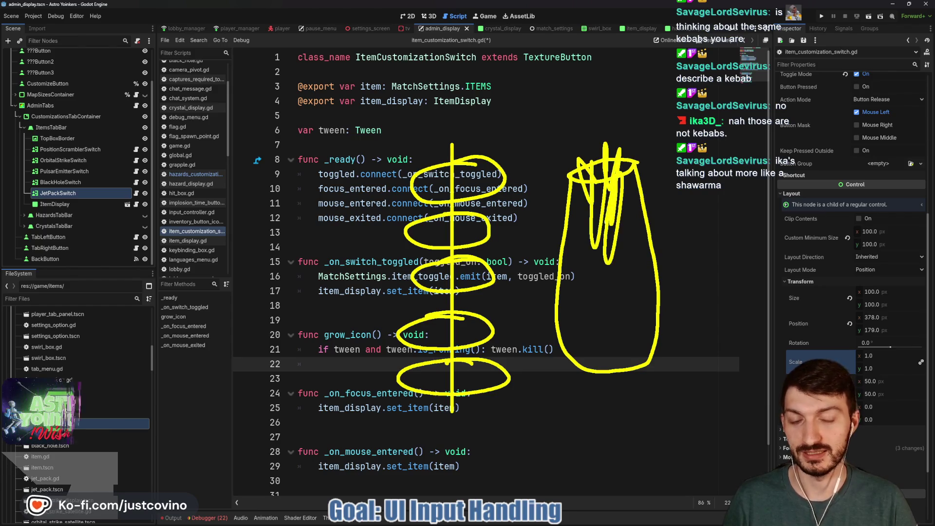
{"action": "key", "text": "Escape"}
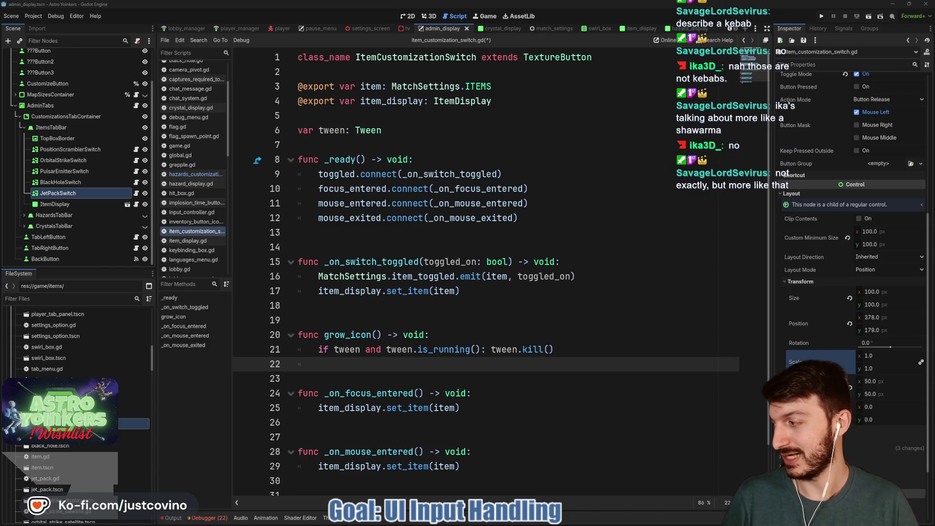
{"action": "key", "text": "alt+Tab"}
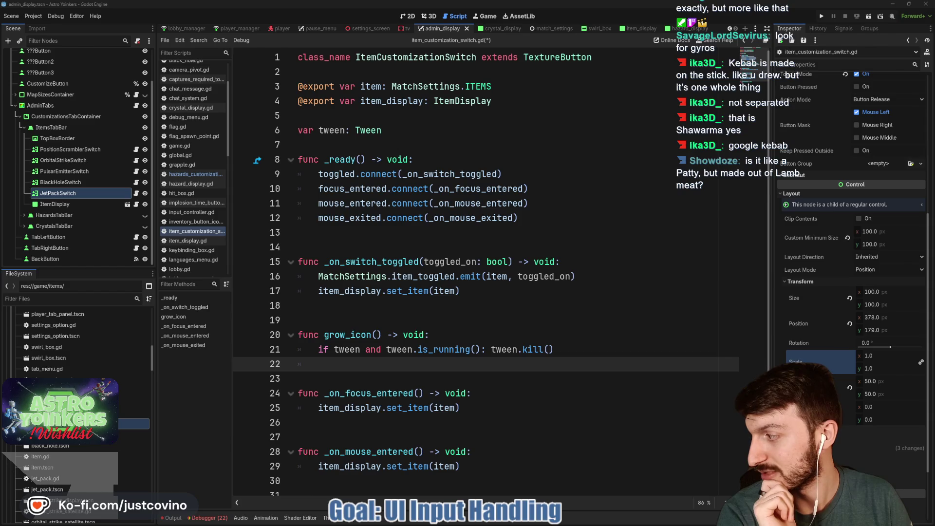
{"action": "mouse_move", "coordinate": [468, 2]}
{"action": "left_mouse_down"}
{"action": "mouse_move", "coordinate": [454, 83]}
{"action": "mouse_move", "coordinate": [467, 53]}
{"action": "left_mouse_up"}
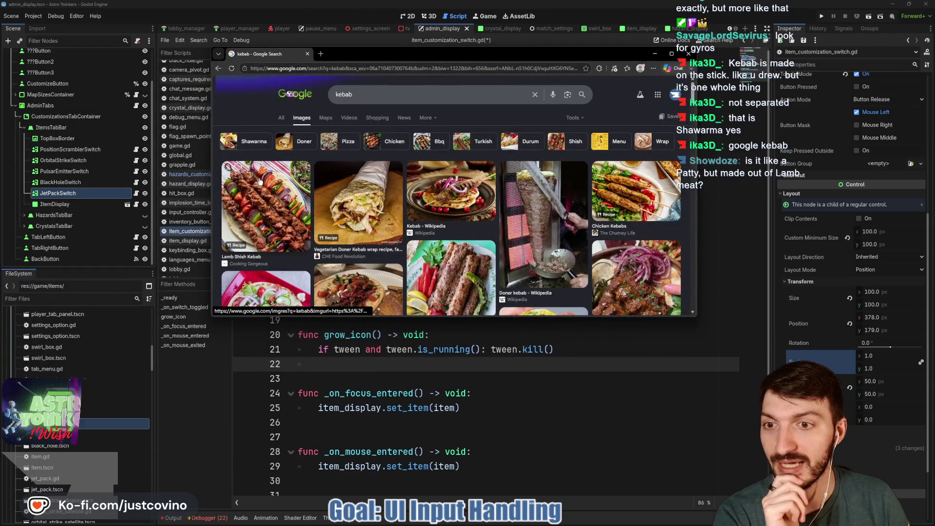
- Scroll through the Google Images kebab results, then close Chrome to return to the Godot script
{"action": "scroll", "coordinate": [278, 209], "scroll_direction": "down", "scroll_amount": 2}
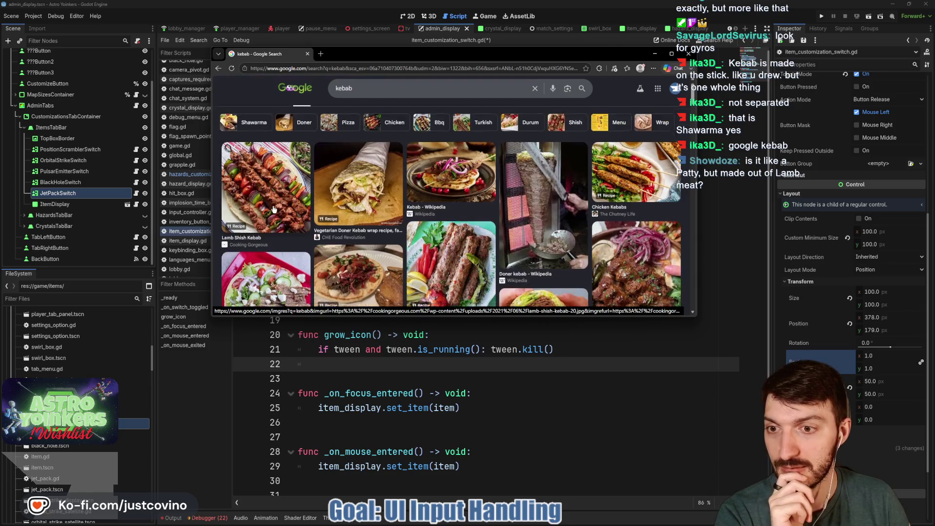
{"action": "scroll", "coordinate": [375, 207], "scroll_direction": "down", "scroll_amount": 2}
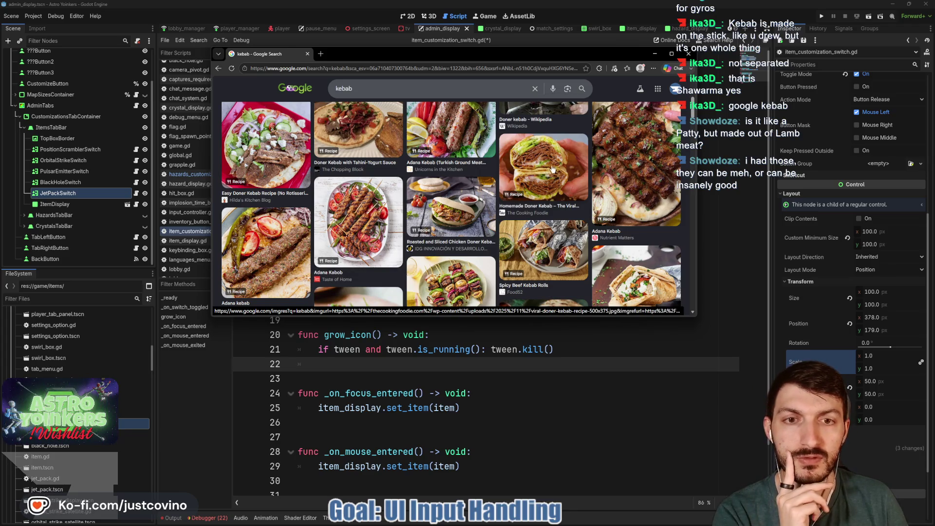
{"action": "scroll", "coordinate": [431, 190], "scroll_direction": "down", "scroll_amount": 2}
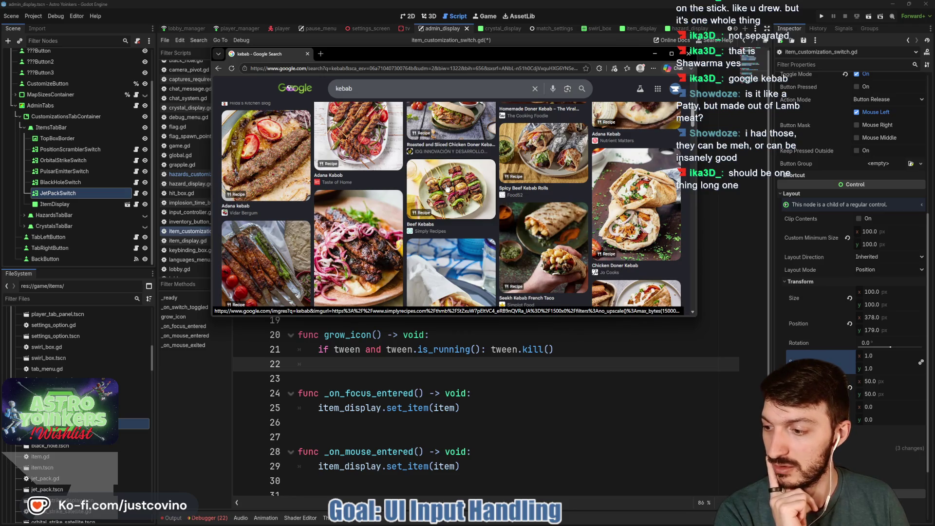
{"action": "scroll", "coordinate": [447, 188], "scroll_direction": "up", "scroll_amount": 1}
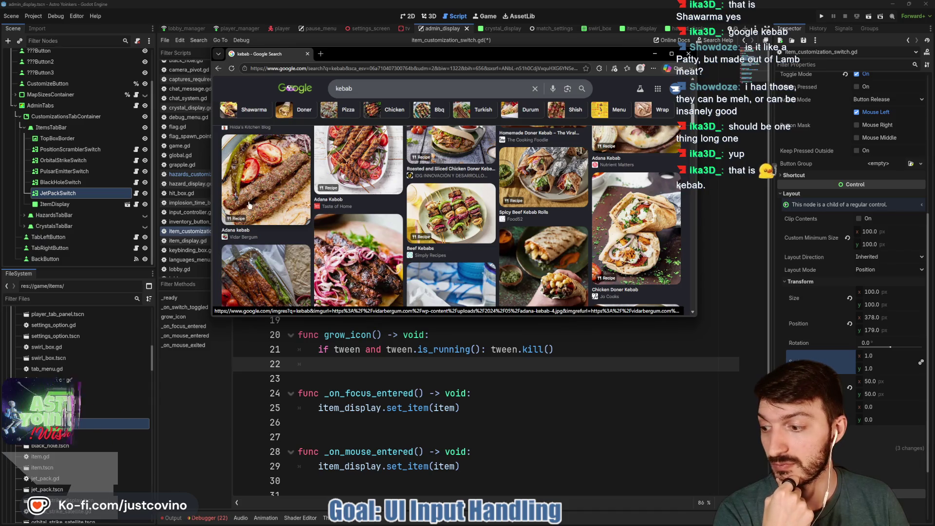
{"action": "scroll", "coordinate": [283, 189], "scroll_direction": "up", "scroll_amount": 1}
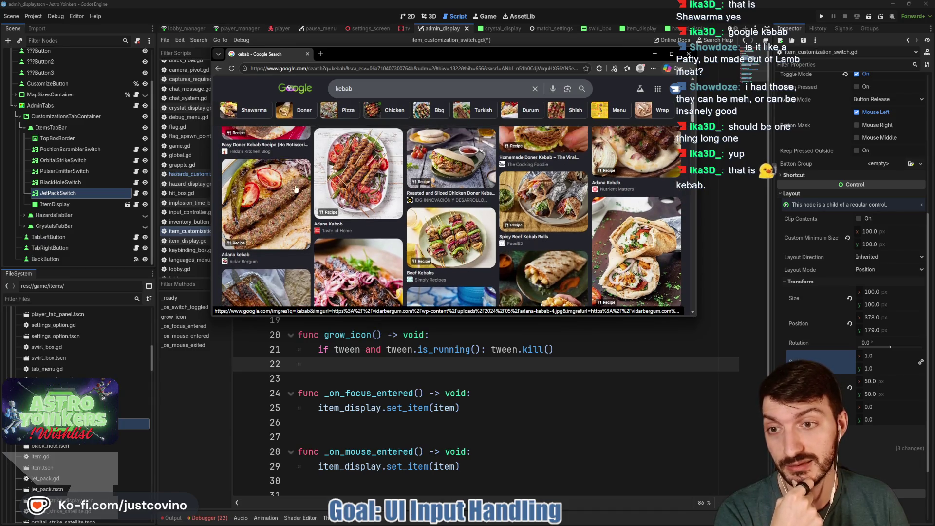
{"action": "scroll", "coordinate": [263, 214], "scroll_direction": "up", "scroll_amount": 2}
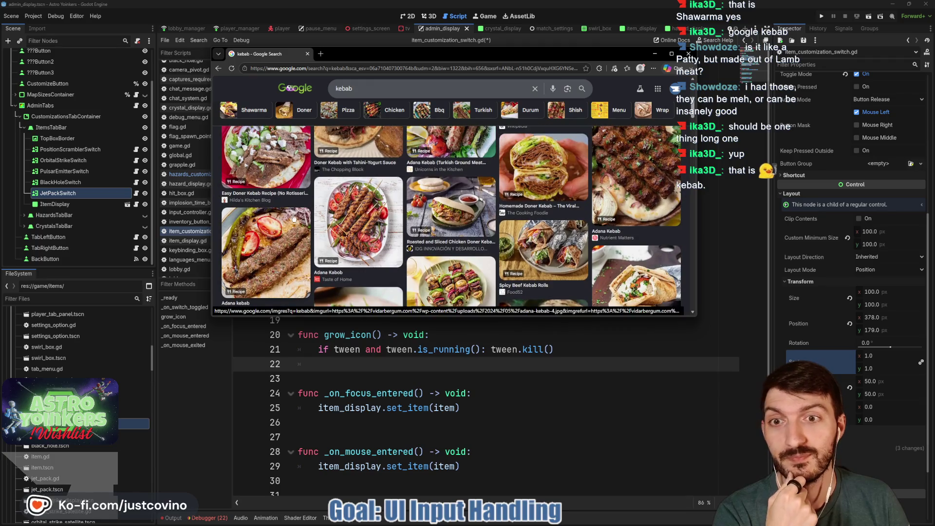
{"action": "scroll", "coordinate": [666, 213], "scroll_direction": "up", "scroll_amount": 2}
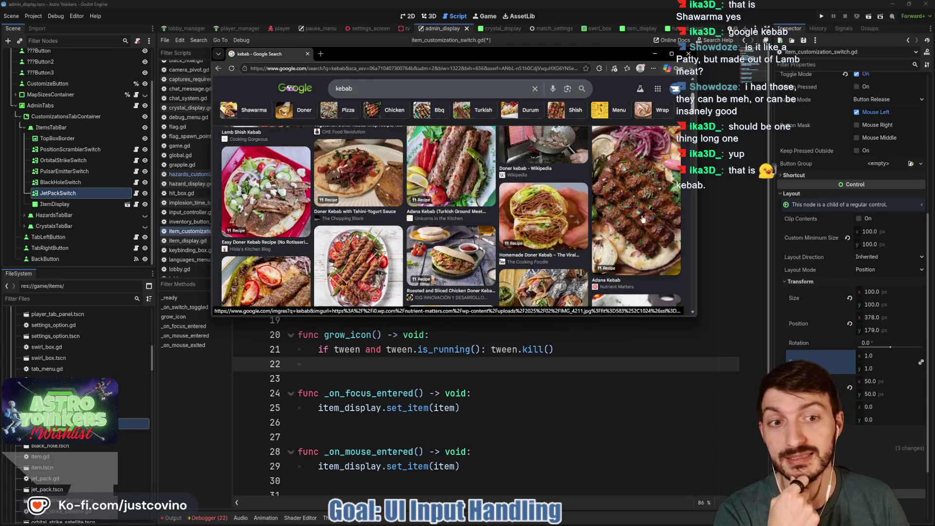
{"action": "left_click", "coordinate": [689, 54]}
{"action": "left_click", "coordinate": [388, 233]}
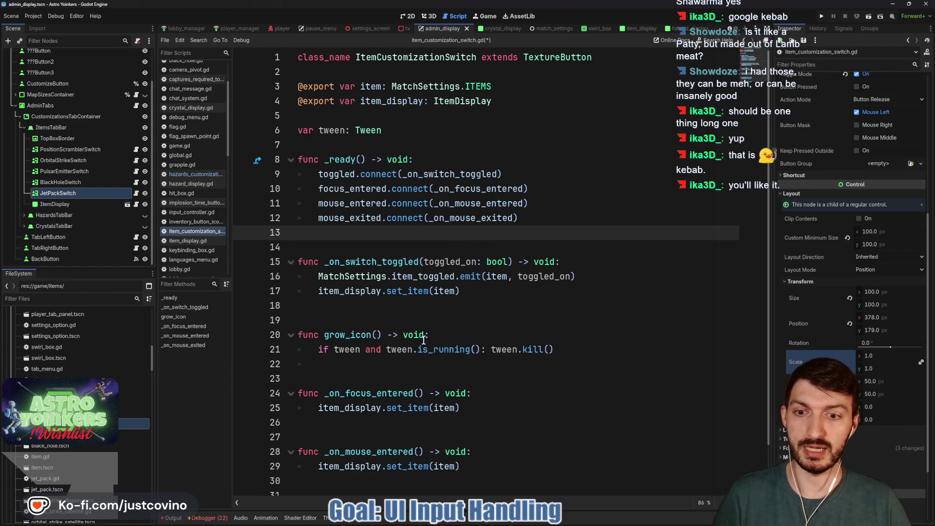
- Write tween = create_tween() and tween.tween_property(self, "scale", Vector2(1.2, 1.2), 0.15) in grow_icon
{"action": "left_click", "coordinate": [380, 366]}
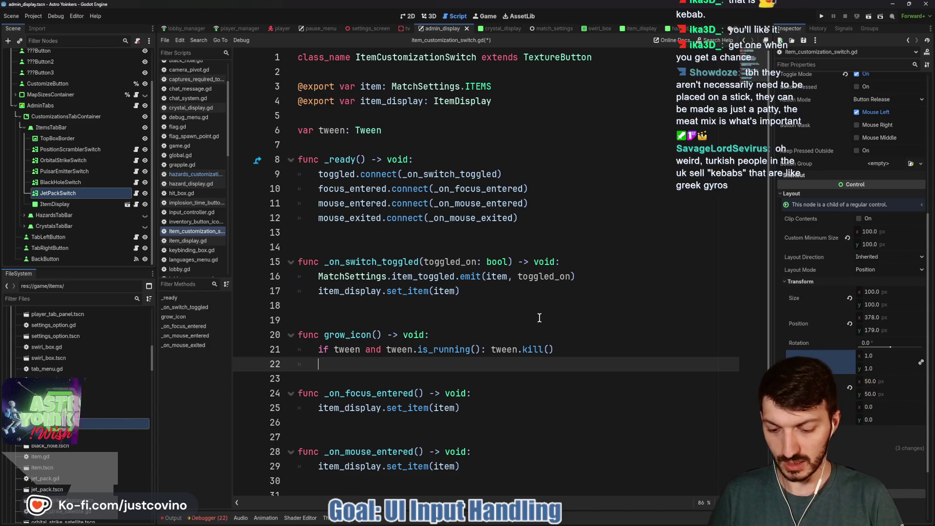
{"action": "type", "text": "tween = creta"}
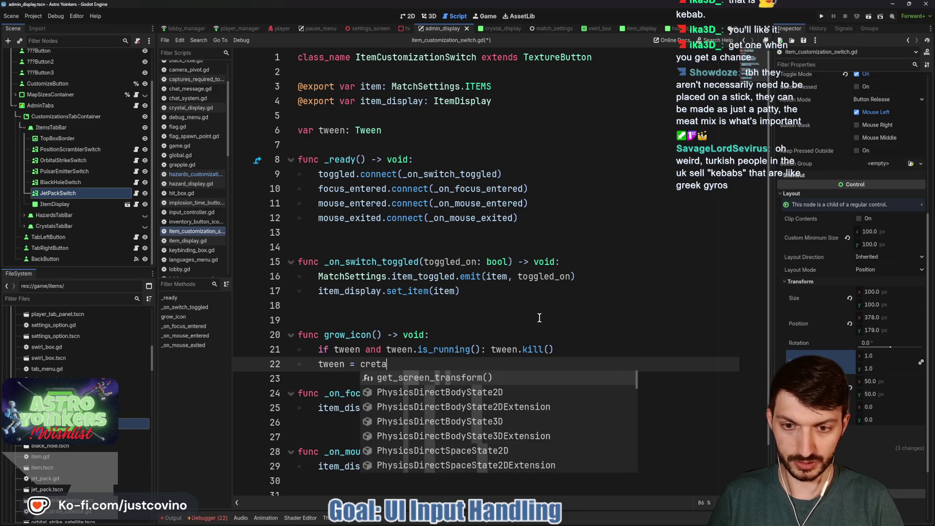
{"action": "key", "text": "Return"}
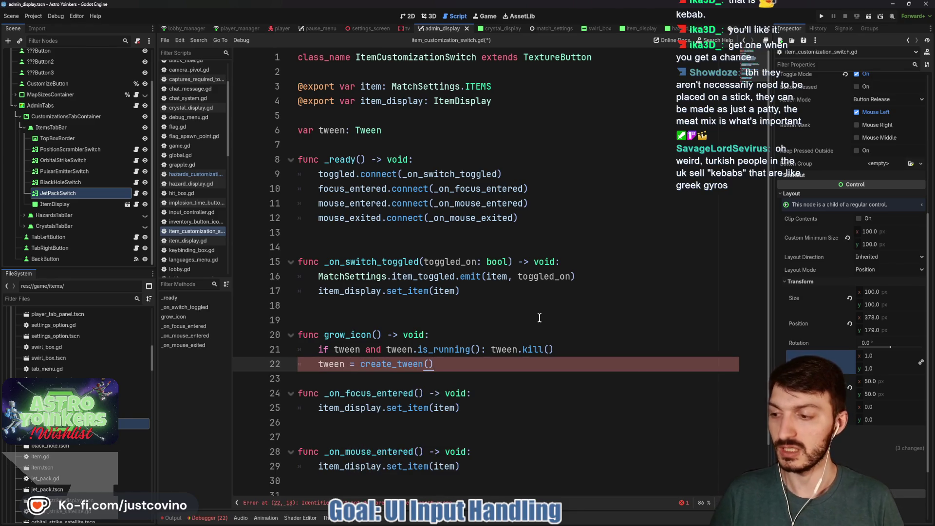
{"action": "key", "text": "Return"}
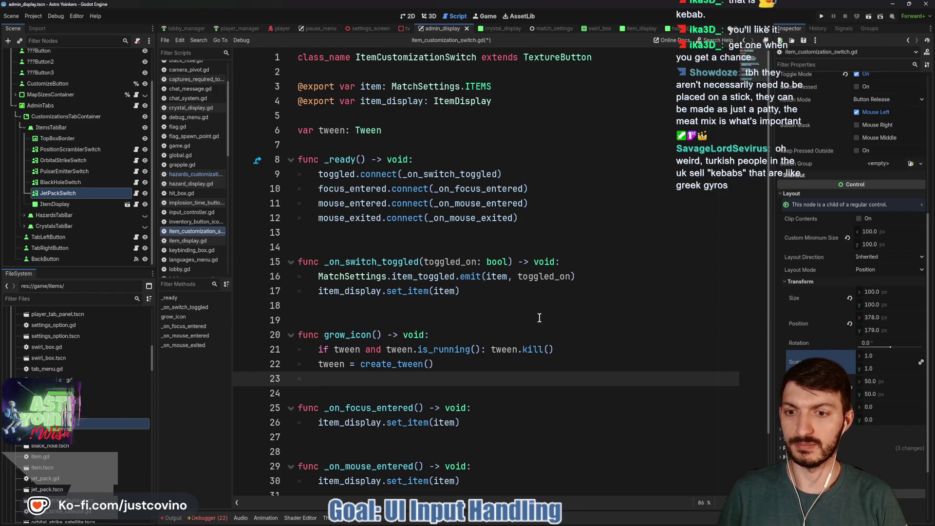
{"action": "type", "text": "twe"}
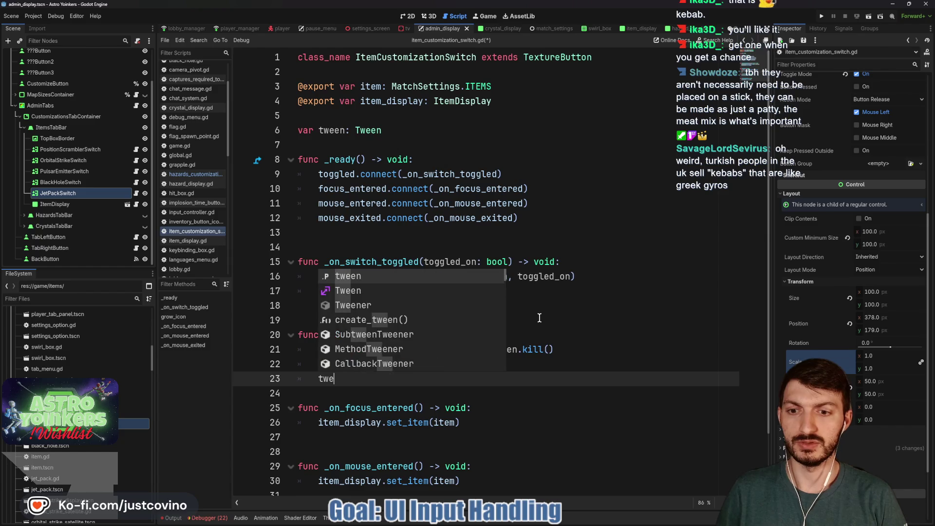
{"action": "type", "text": "en.tween_pro"}
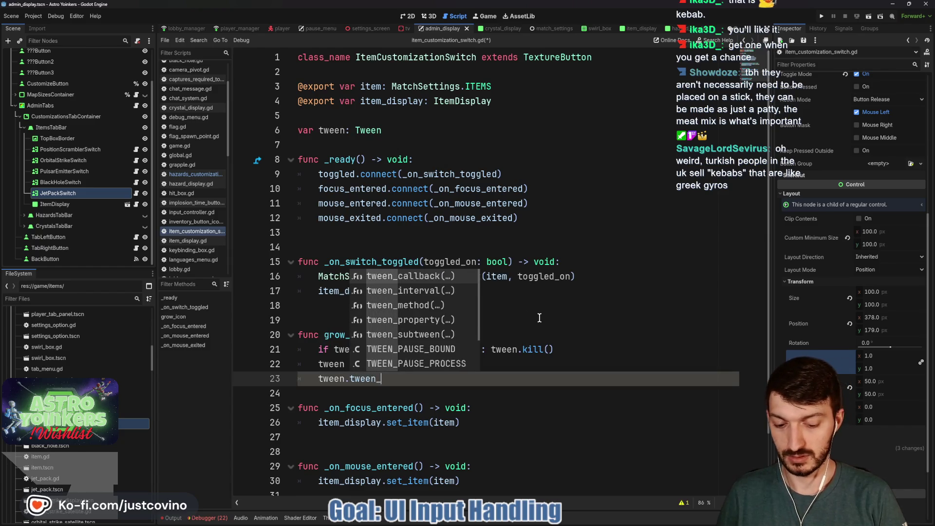
{"action": "key", "text": "Return"}
{"action": "type", "text": "self, \"scale"}
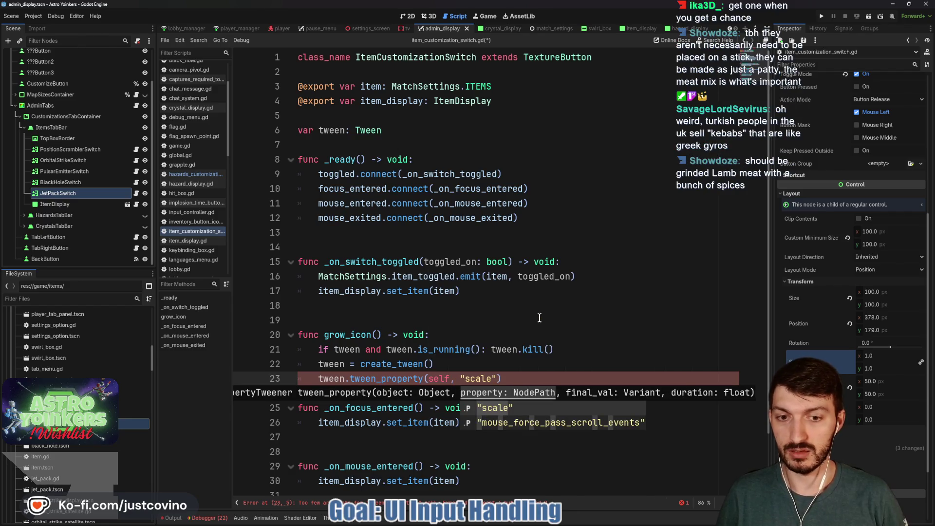
{"action": "type", "text": "\","}
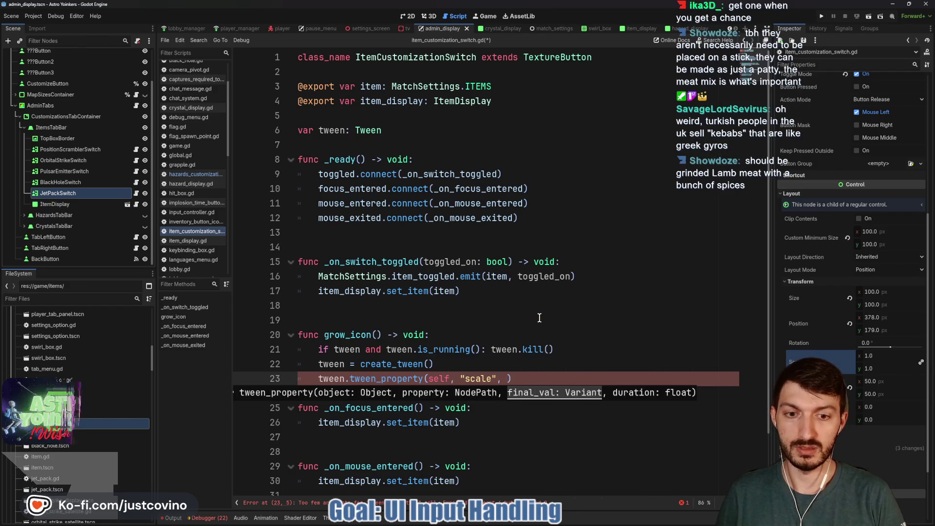
{"action": "type", "text": " Vector2(1.2"}
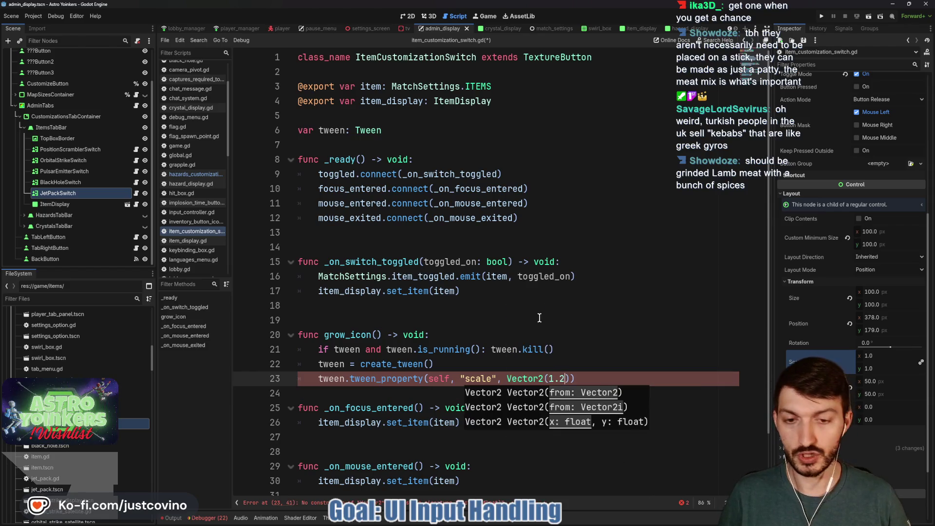
{"action": "type", "text": ", 1.2)"}
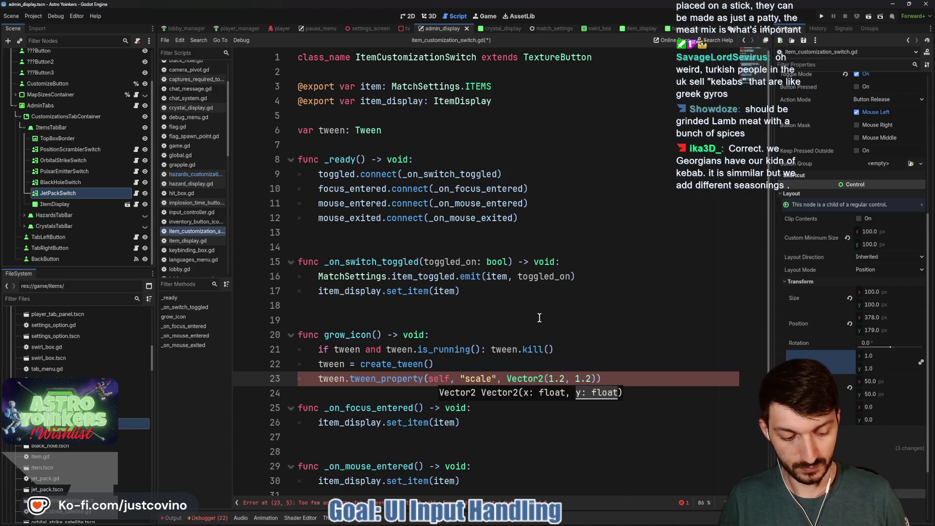
{"action": "type", "text": ", 0.15"}
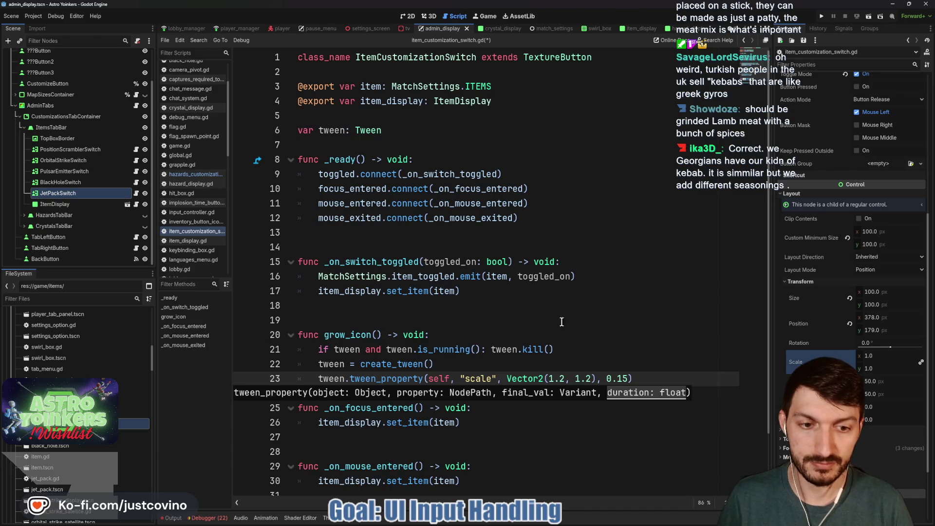
{"action": "left_click", "coordinate": [654, 381]}
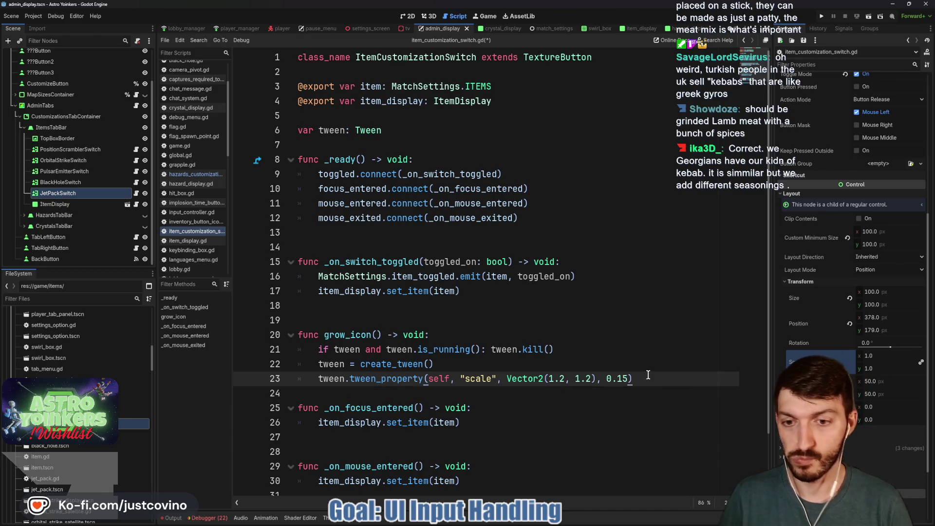
{"action": "left_click", "coordinate": [335, 392]}
{"action": "key", "text": "Return"}
{"action": "key", "text": "Return"}
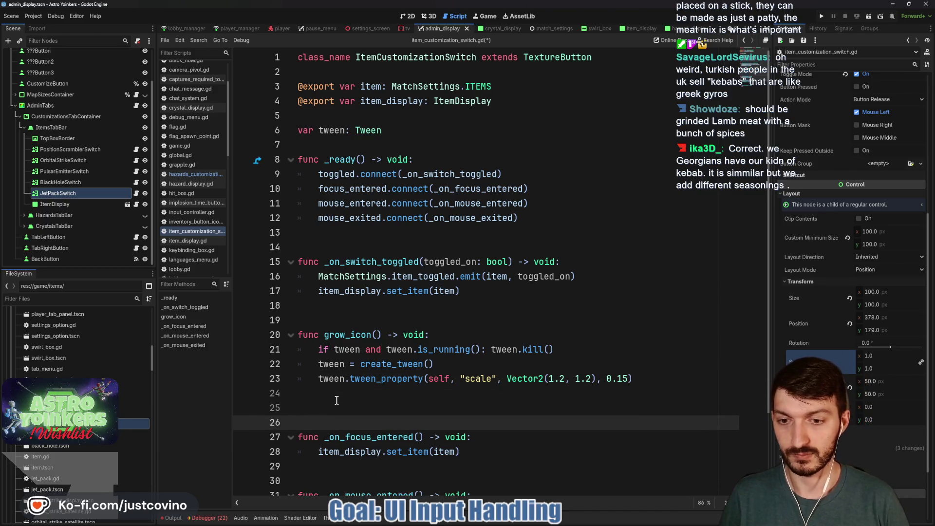
- Insert extra blank lines between grow_icon and _on_focus_entered, and move the browser window aside
{"action": "key", "text": "Return"}
{"action": "key", "text": "Up"}
{"action": "key", "text": "Up"}
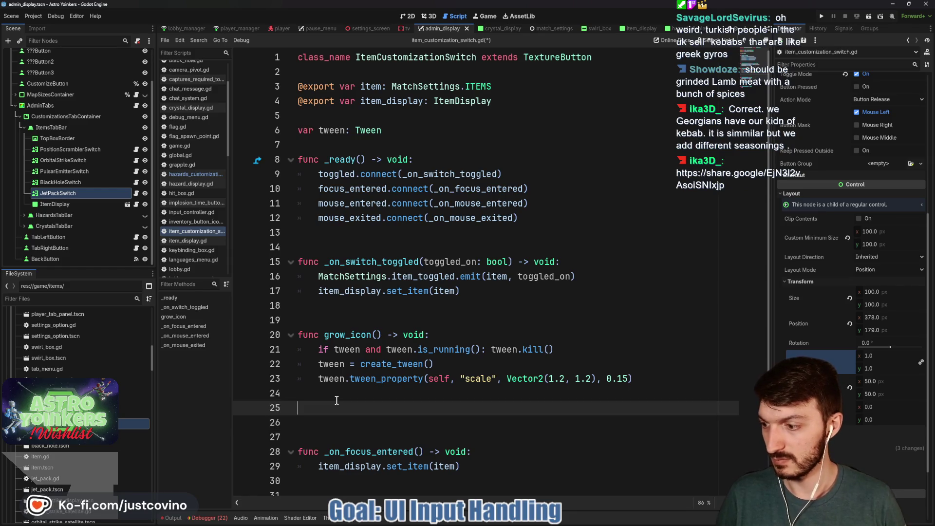
{"action": "key", "text": "Down"}
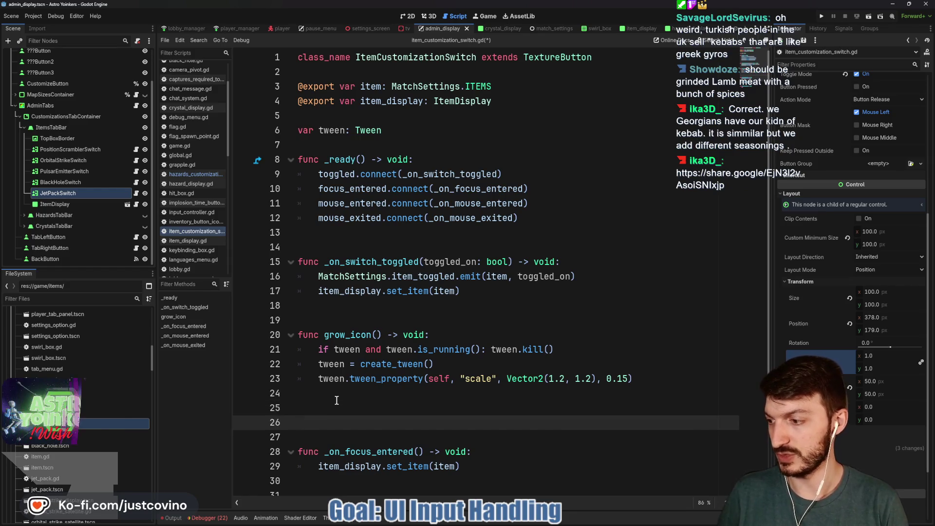
{"action": "key", "text": "Return"}
{"action": "key", "text": "Up"}
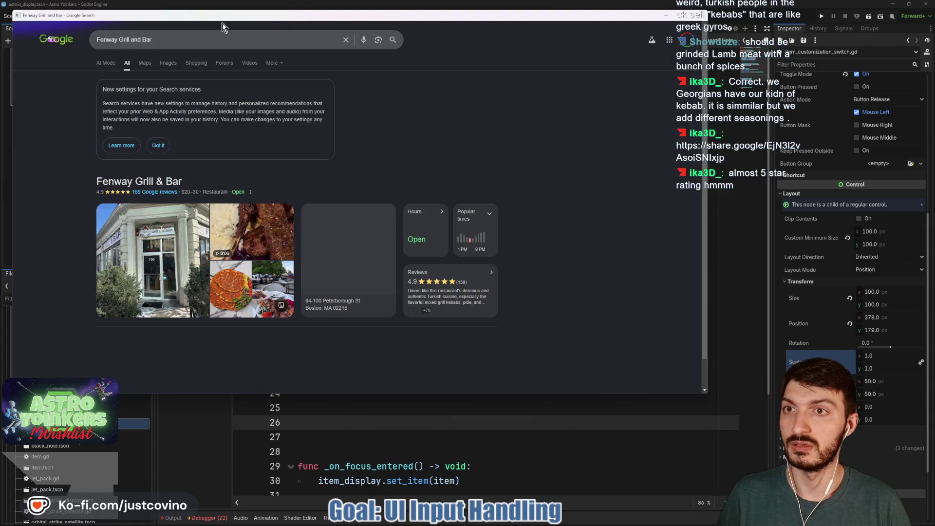
{"action": "mouse_move", "coordinate": [222, 22]}
{"action": "left_mouse_down"}
{"action": "mouse_move", "coordinate": [153, 157]}
{"action": "mouse_move", "coordinate": [0, 157]}
{"action": "left_mouse_up"}
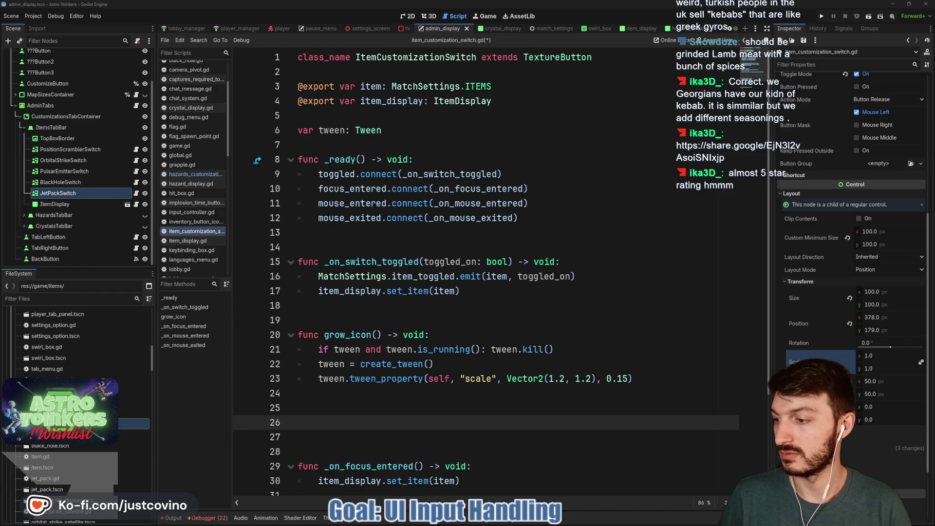
- Start typing a new 'func shrink' declaration returning void on blank line 26
{"action": "left_click", "coordinate": [492, 344]}
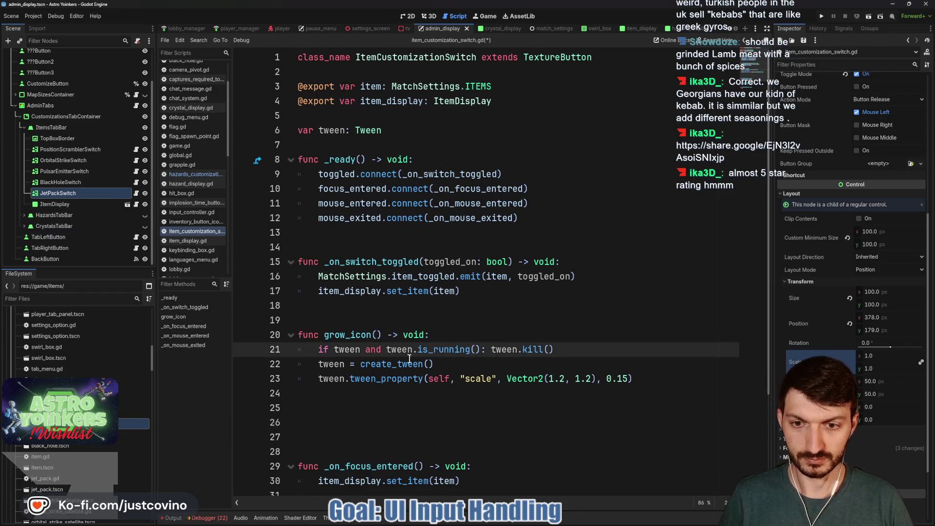
{"action": "left_click", "coordinate": [480, 321]}
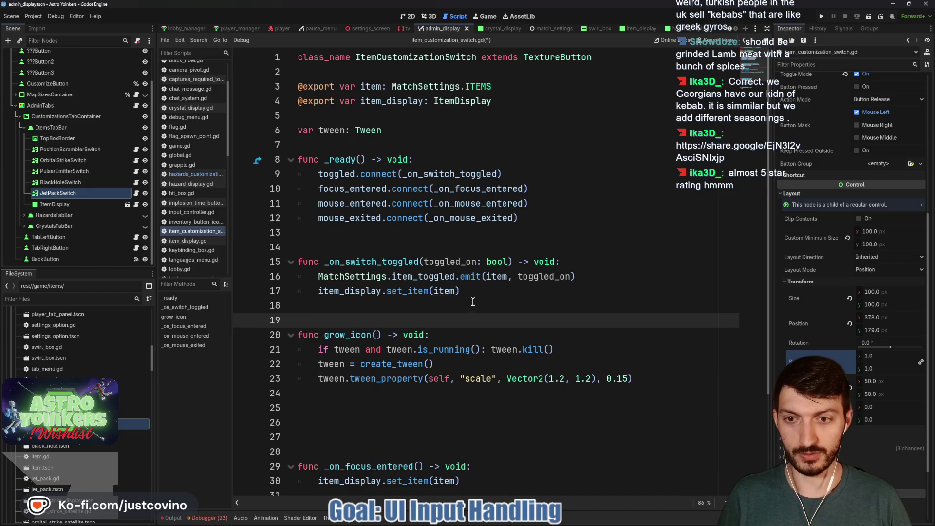
{"action": "left_click", "coordinate": [473, 302]}
{"action": "left_click", "coordinate": [376, 417]}
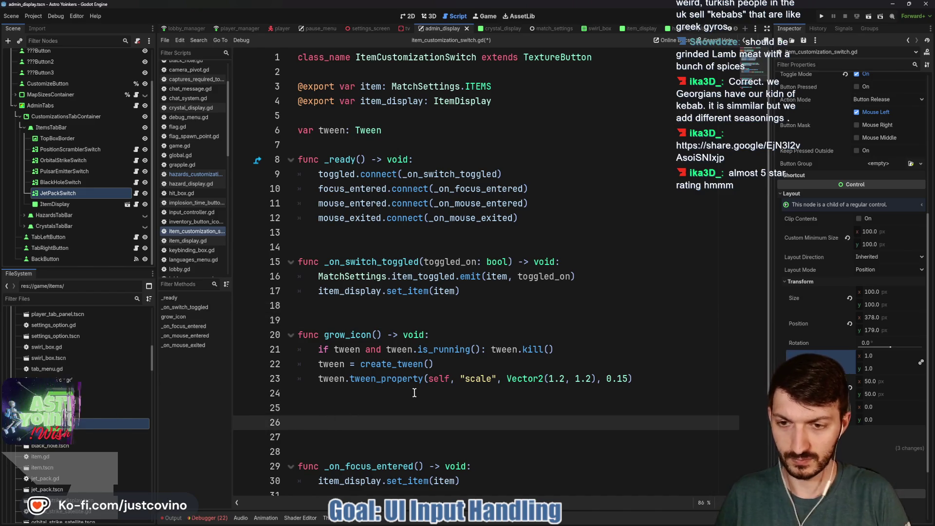
{"action": "type", "text": "func shrin"}
{"action": "type", "text": "k)i"}
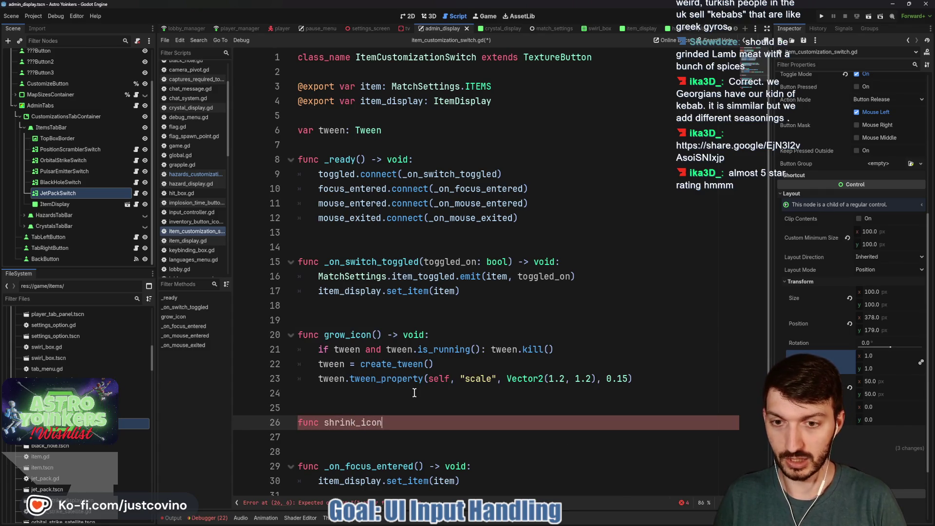
{"action": "type", "text": "() -> void:"}
- In shrink_icon, kill any running tween and assign tween = create_tween()
{"action": "key", "text": "Return"}
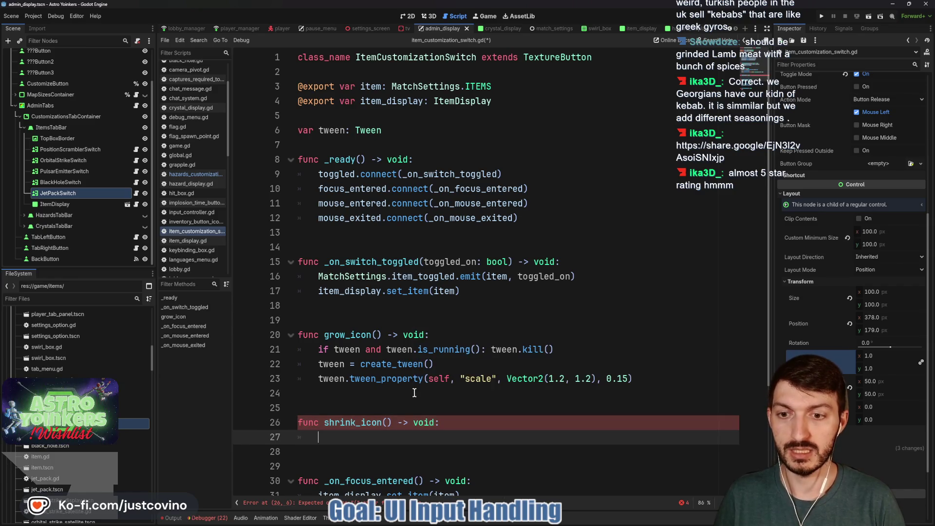
{"action": "type", "text": "iftween and twee"}
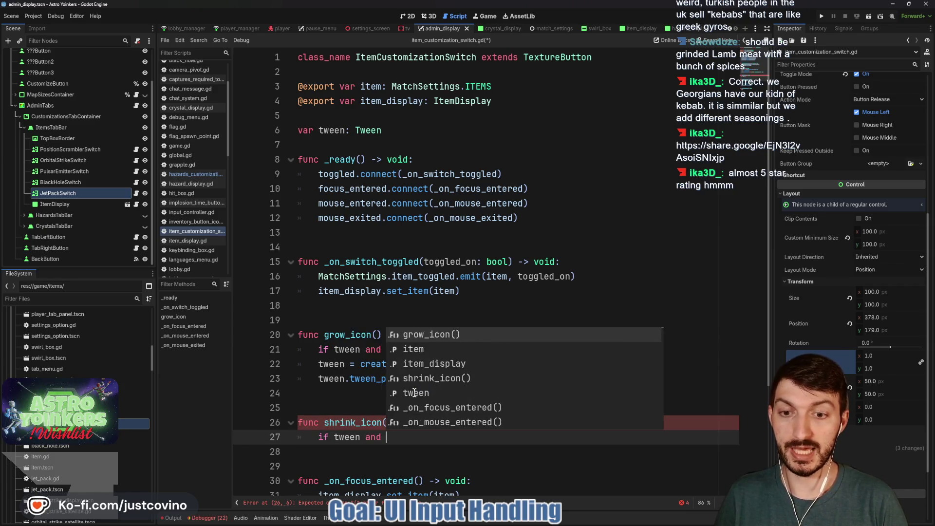
{"action": "type", "text": "n.is_running():"}
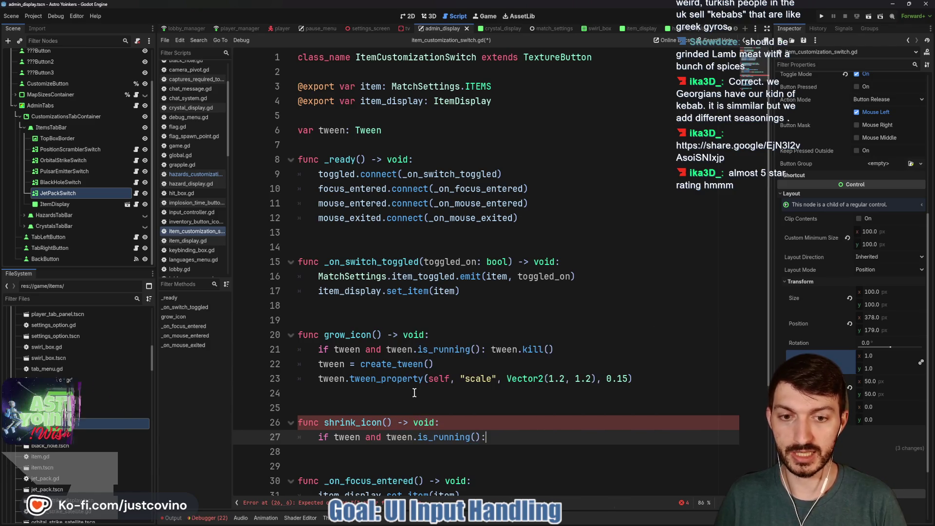
{"action": "type", "text": " tween.kill"}
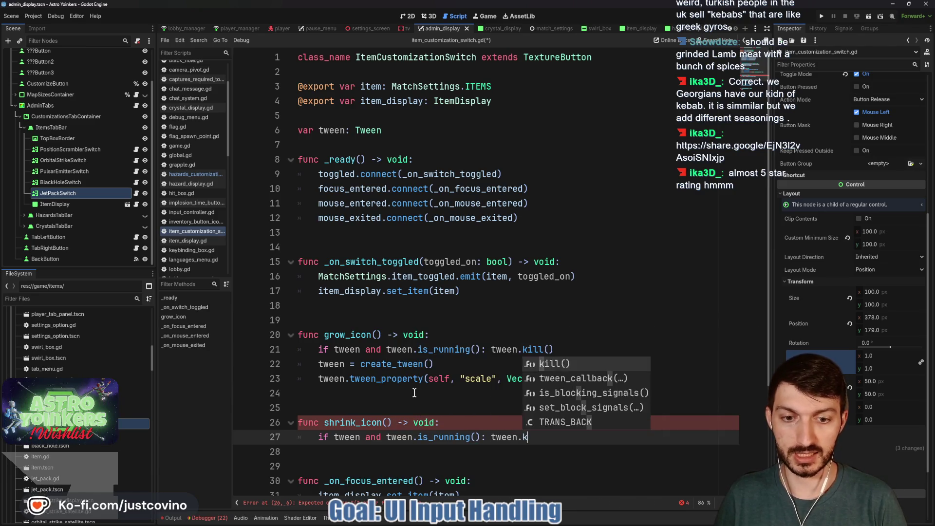
{"action": "key", "text": "Return"}
{"action": "key", "text": "Return"}
{"action": "type", "text": "twen"}
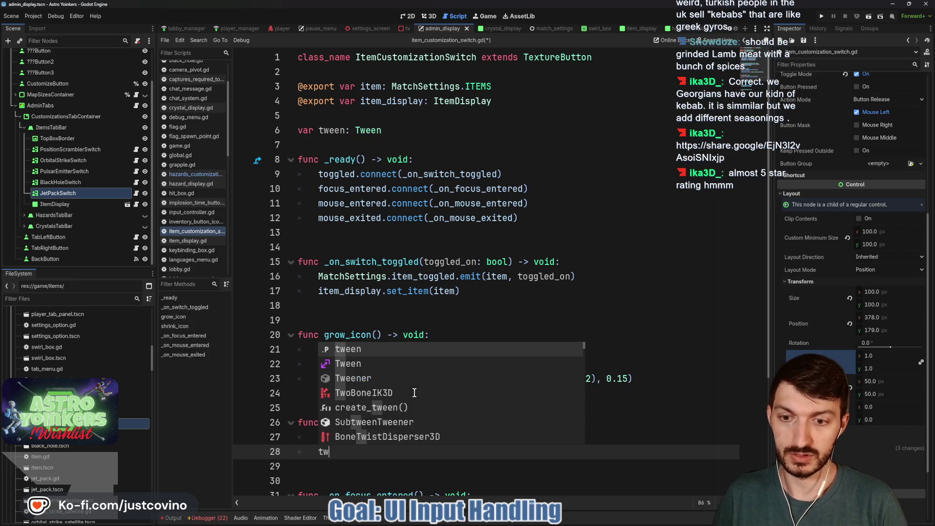
{"action": "key", "text": "BackSpace"}
{"action": "key", "text": "BackSpace"}
{"action": "type", "text": "en "}
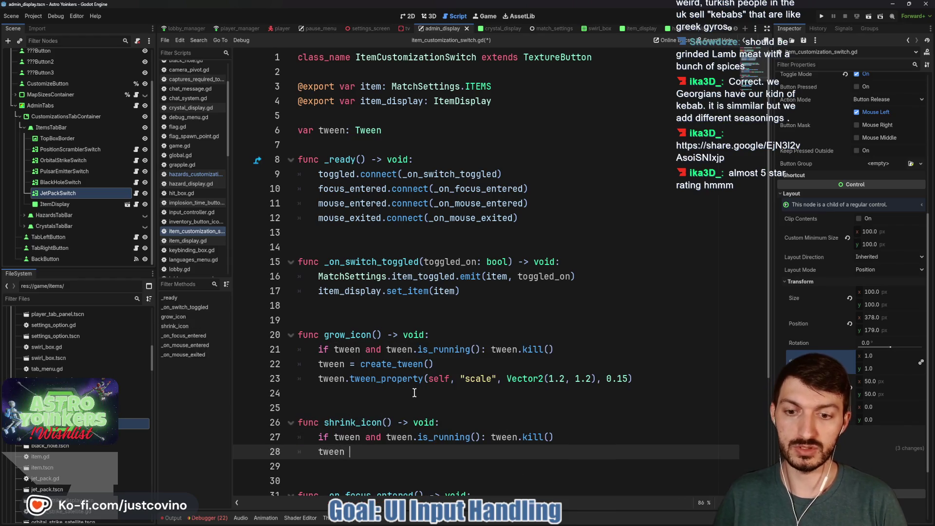
{"action": "type", "text": "- = create"}
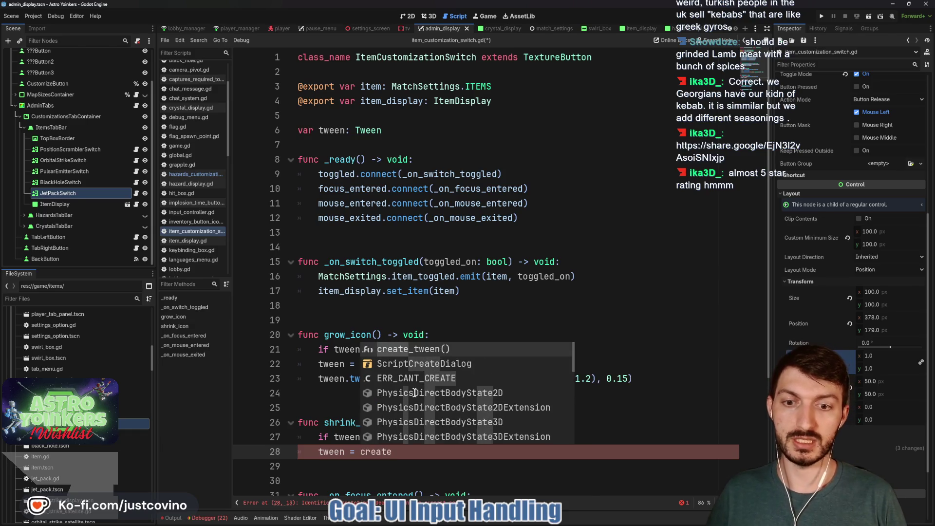
{"action": "key", "text": "Return"}
{"action": "key", "text": "Return"}
- Add tween.tween_property(self, "scale", Vector2.ONE, 0.15) and save the script
{"action": "type", "text": "tween.twe"}
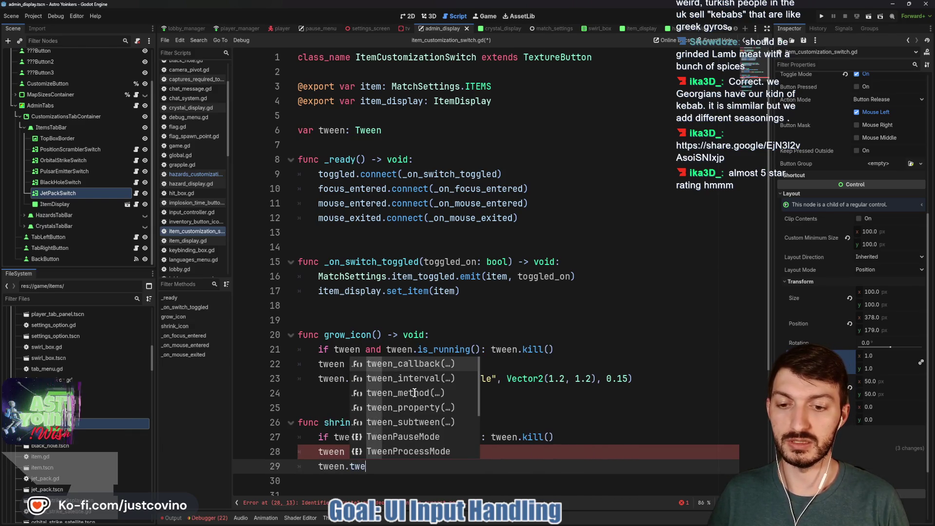
{"action": "type", "text": "en_p"}
{"action": "key", "text": "Return"}
{"action": "type", "text": "selfm,"}
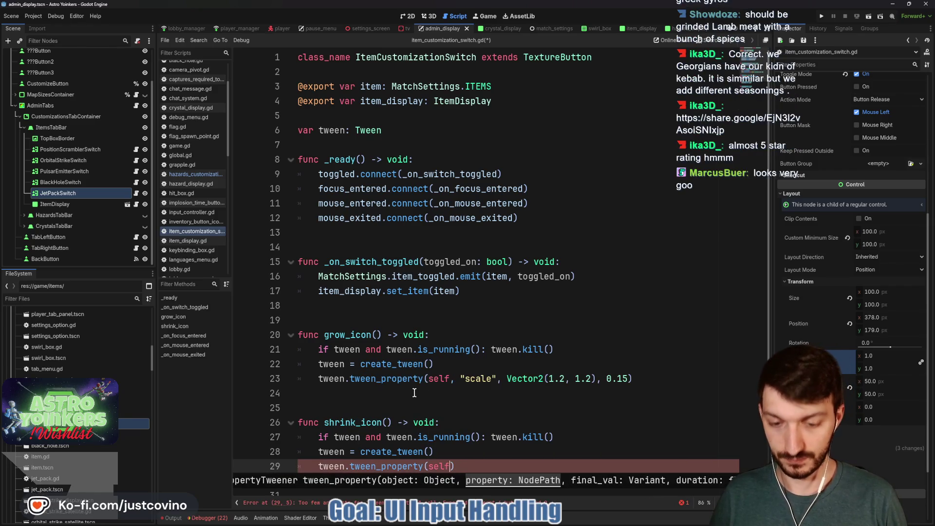
{"action": "type", "text": ", scal"}
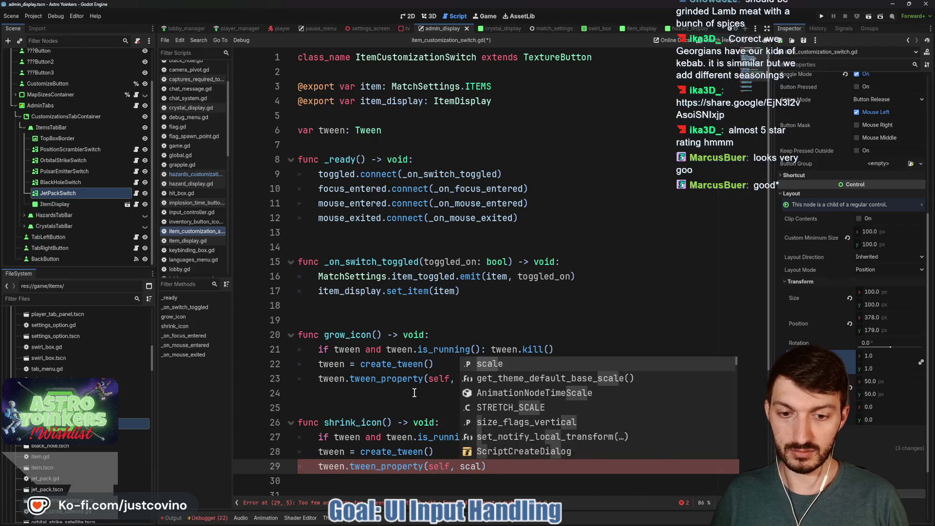
{"action": "key", "text": "BackSpace"}
{"action": "key", "text": "BackSpace"}
{"action": "key", "text": "BackSpace"}
{"action": "type", "text": "\"scale"}
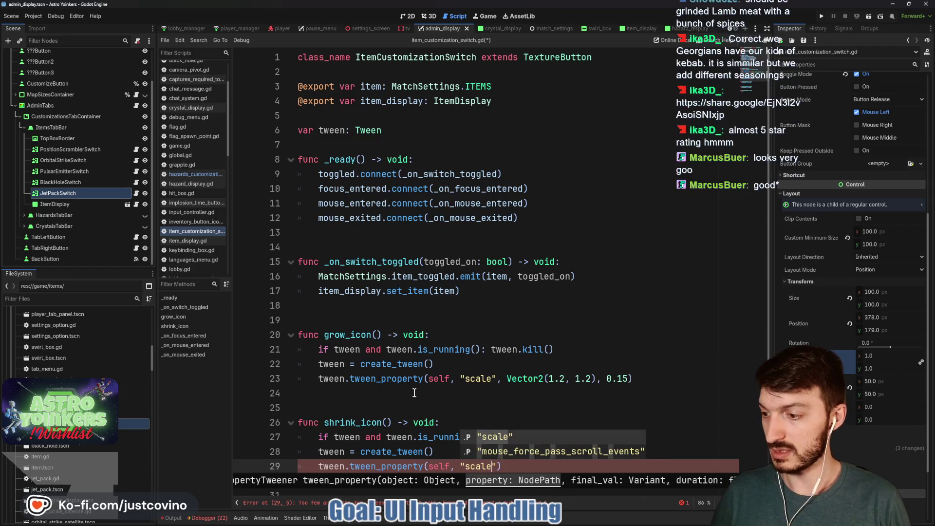
{"action": "scroll", "coordinate": [415, 393], "scroll_direction": "down", "scroll_amount": 4}
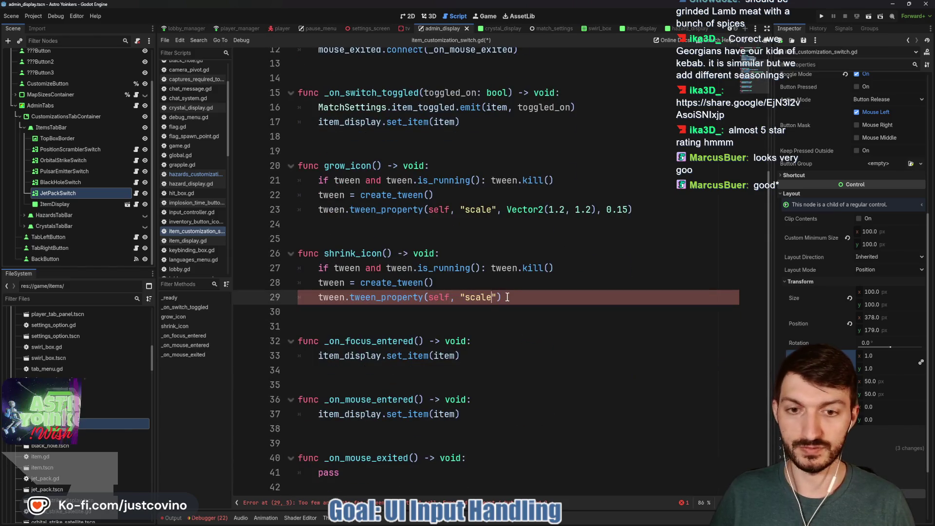
{"action": "type", "text": ", "}
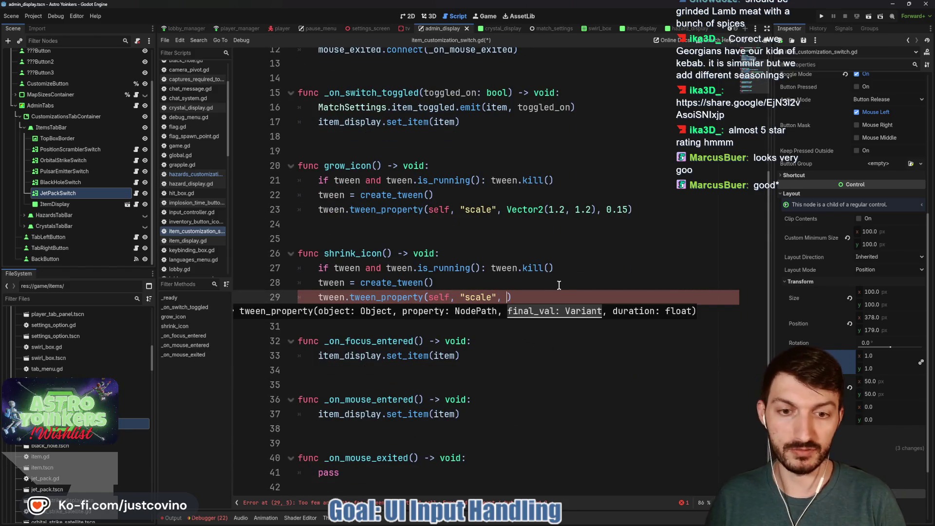
{"action": "type", "text": "Vector2."}
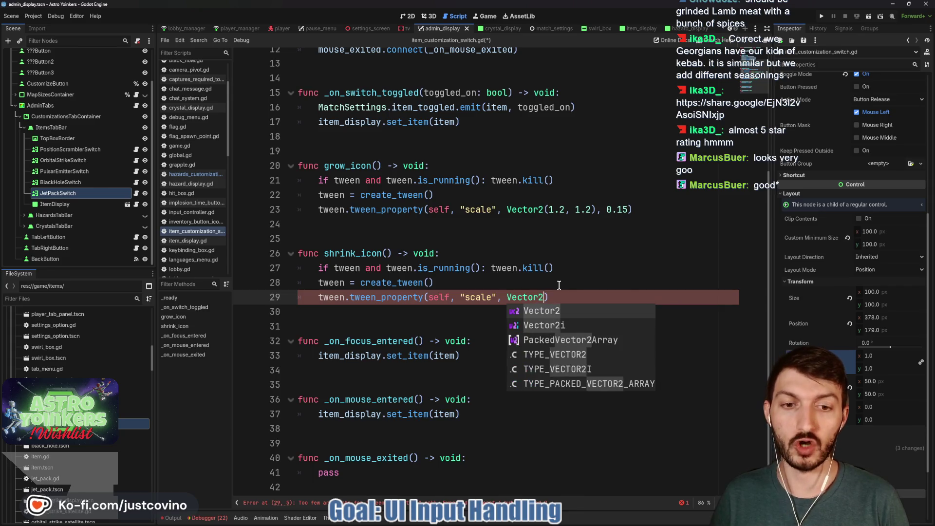
{"action": "type", "text": "Z"}
{"action": "key", "text": "BackSpace"}
{"action": "type", "text": "ONE"}
{"action": "type", "text": ", "}
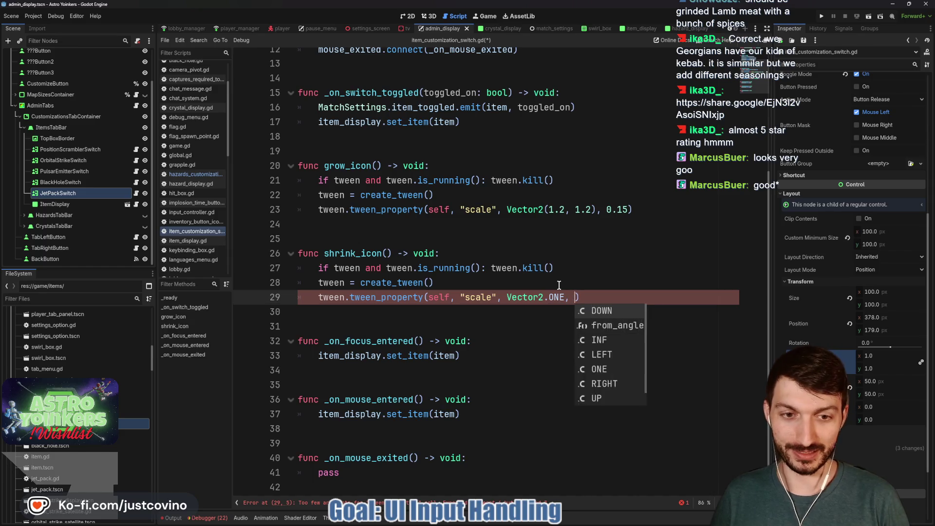
{"action": "type", "text": "0.15"}
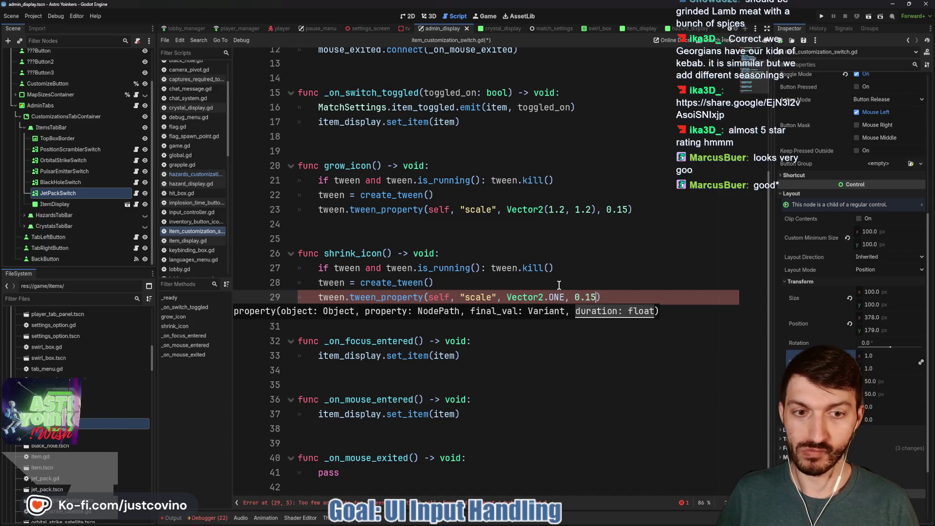
{"action": "key", "text": "ctrl+s"}
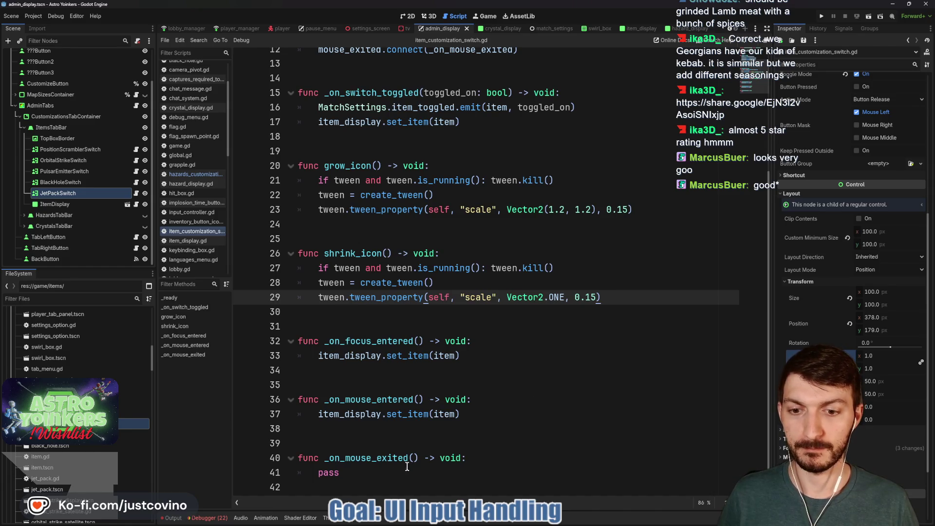
{"action": "left_click", "coordinate": [485, 412]}
- Call grow_icon() inside _on_mouse_entered
{"action": "key", "text": "Return"}
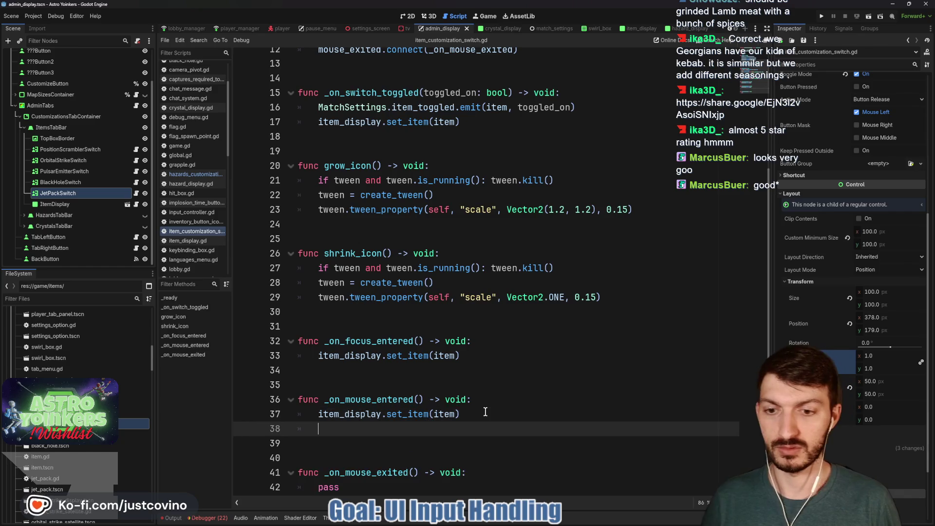
{"action": "type", "text": "grow"}
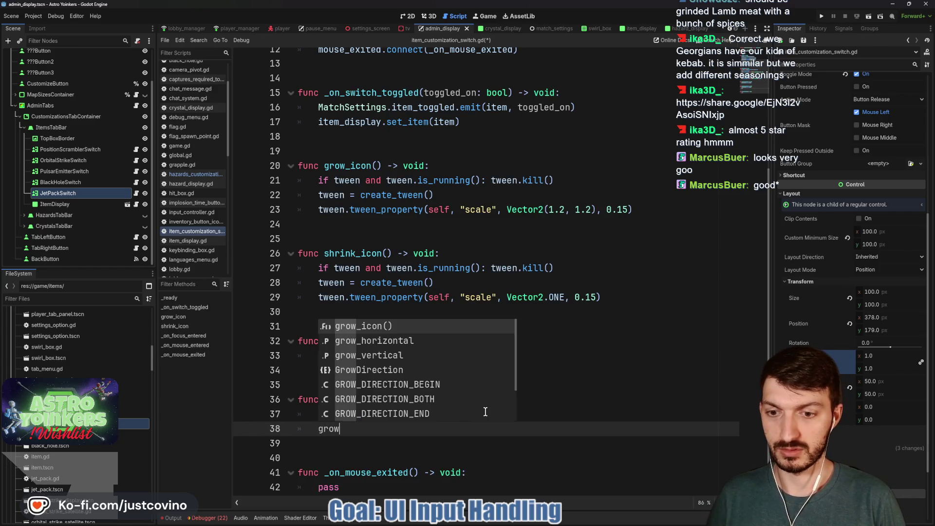
{"action": "key", "text": "Return"}
{"action": "scroll", "coordinate": [407, 463], "scroll_direction": "down", "scroll_amount": 1}
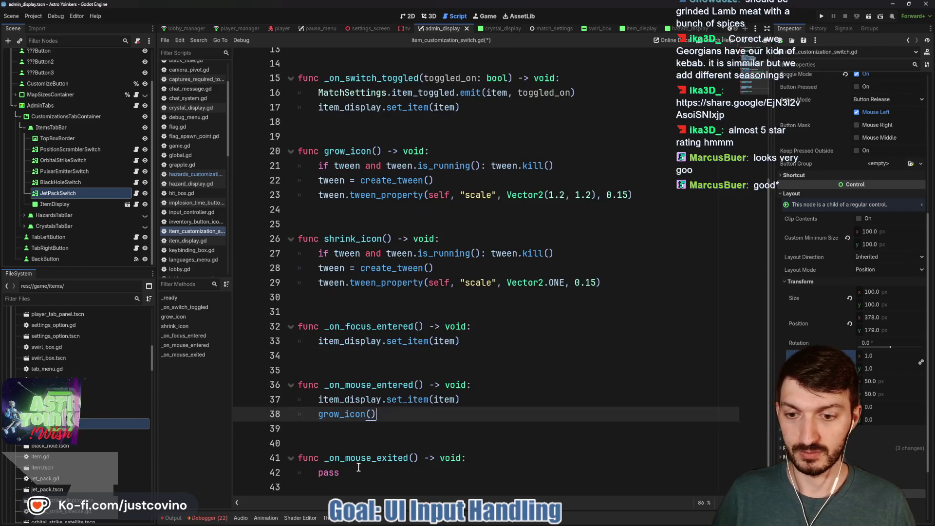
- Replace pass with shrink_icon() in _on_mouse_exited and save the script
{"action": "left_click", "coordinate": [359, 470]}
{"action": "key", "text": "BackSpace"}
{"action": "key", "text": "BackSpace"}
{"action": "key", "text": "BackSpace"}
{"action": "type", "text": "shrink"}
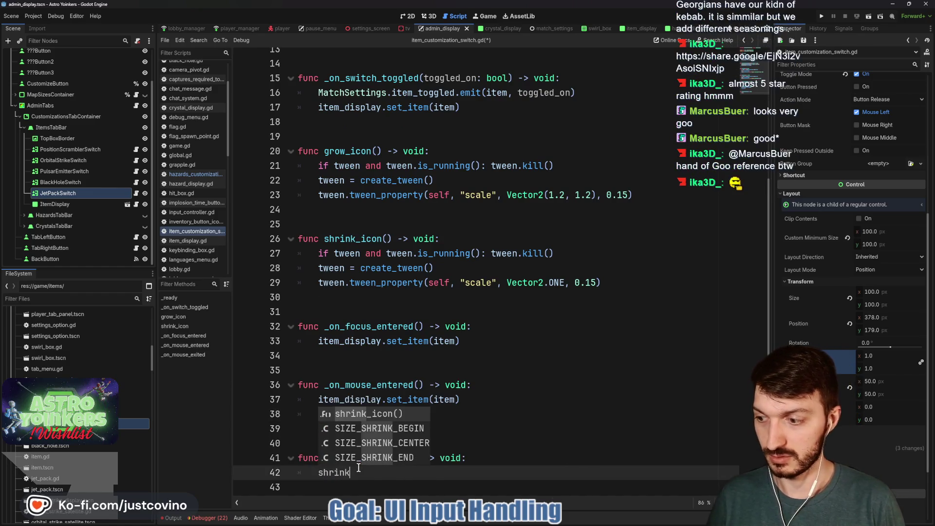
{"action": "key", "text": "Return"}
{"action": "key", "text": "ctrl+s"}
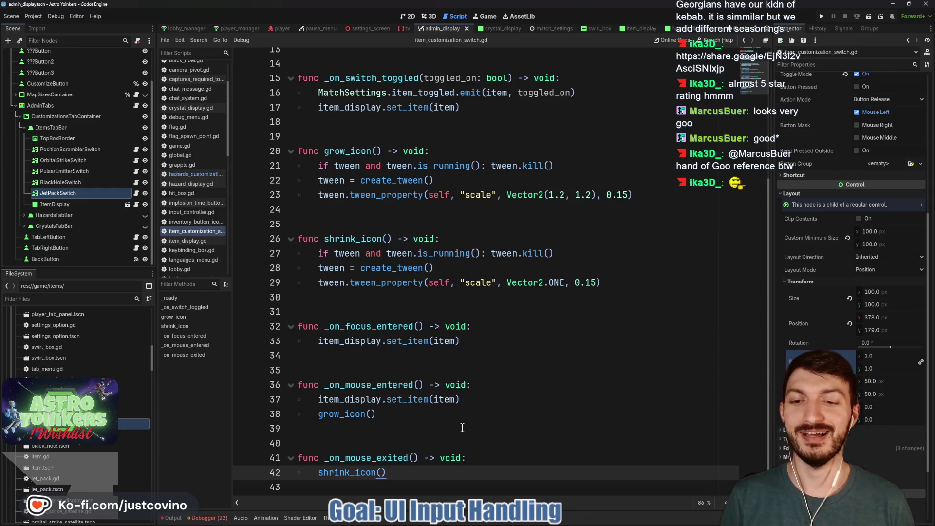
{"action": "key", "text": "Return"}
{"action": "key", "text": "Return"}
{"action": "key", "text": "Return"}
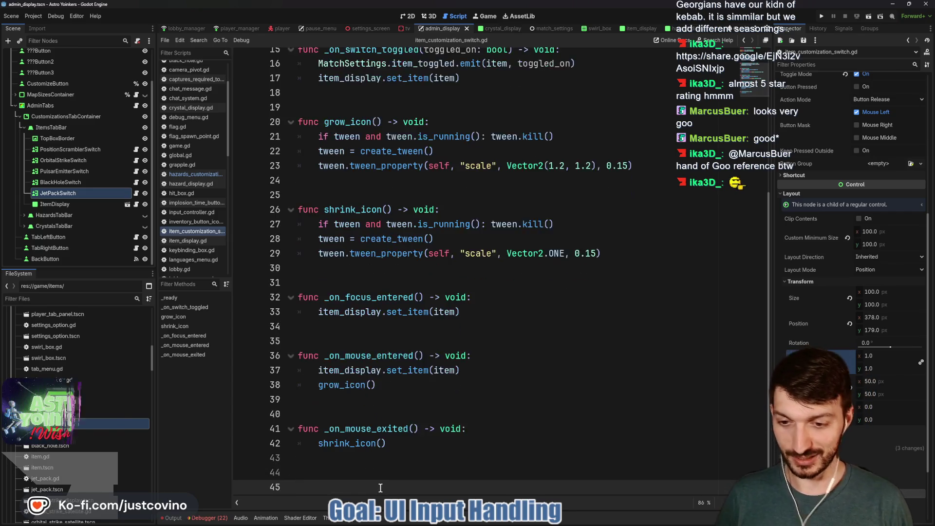
{"action": "key", "text": "ctrl+z"}
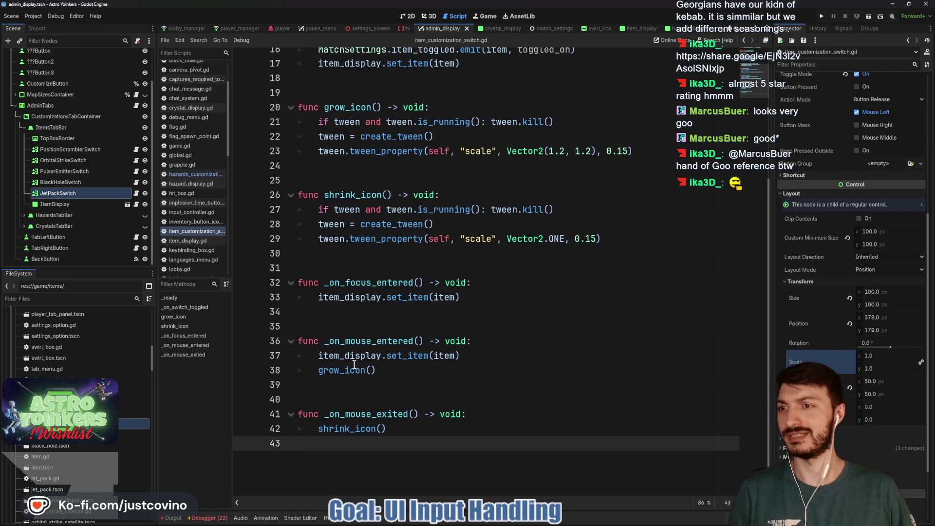
{"action": "scroll", "coordinate": [341, 302], "scroll_direction": "up", "scroll_amount": 4}
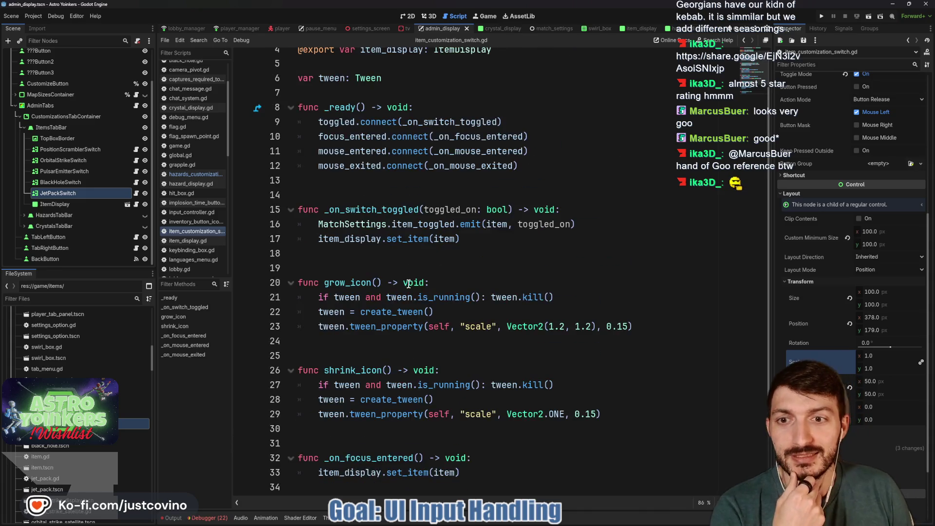
- Review item_customization_switch.gd, checking the 2D view and the toggled signal and _ready function
{"action": "left_click", "coordinate": [379, 258]}
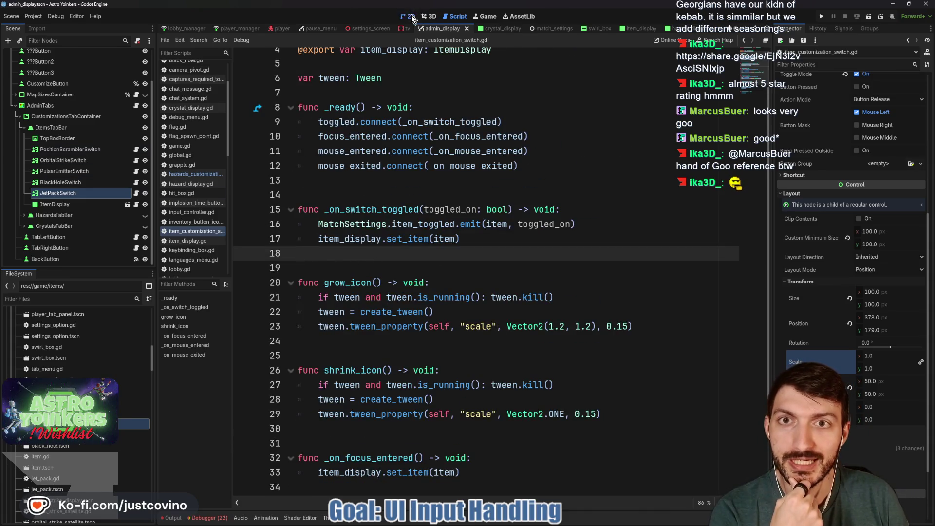
{"action": "left_click", "coordinate": [411, 17]}
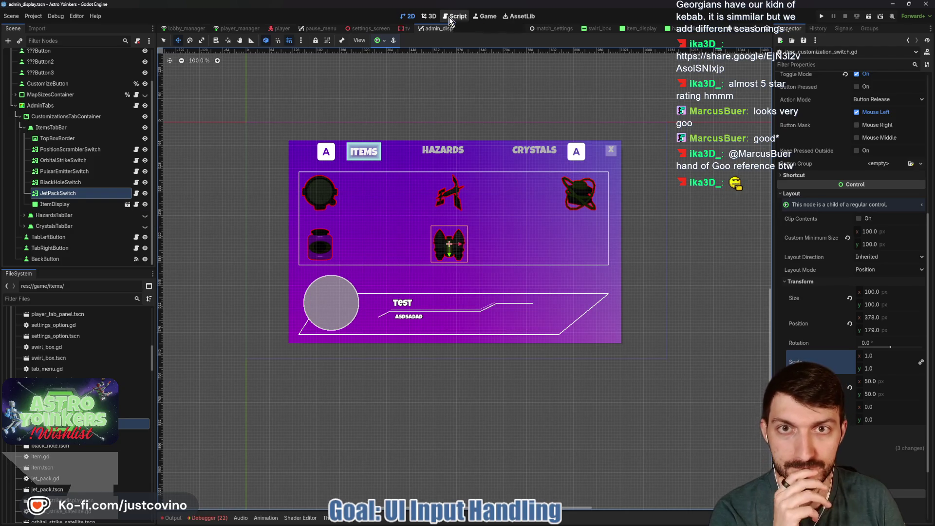
{"action": "left_click", "coordinate": [452, 16]}
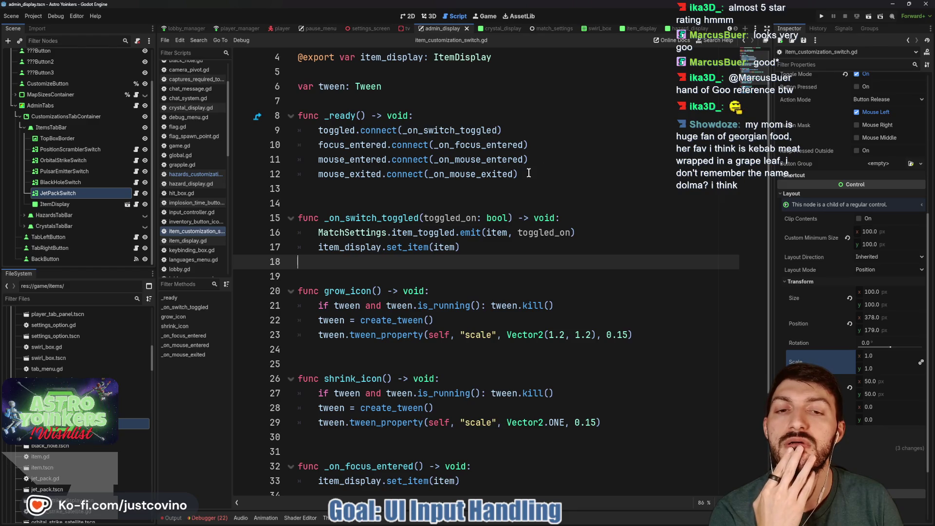
{"action": "double_click", "coordinate": [336, 130]}
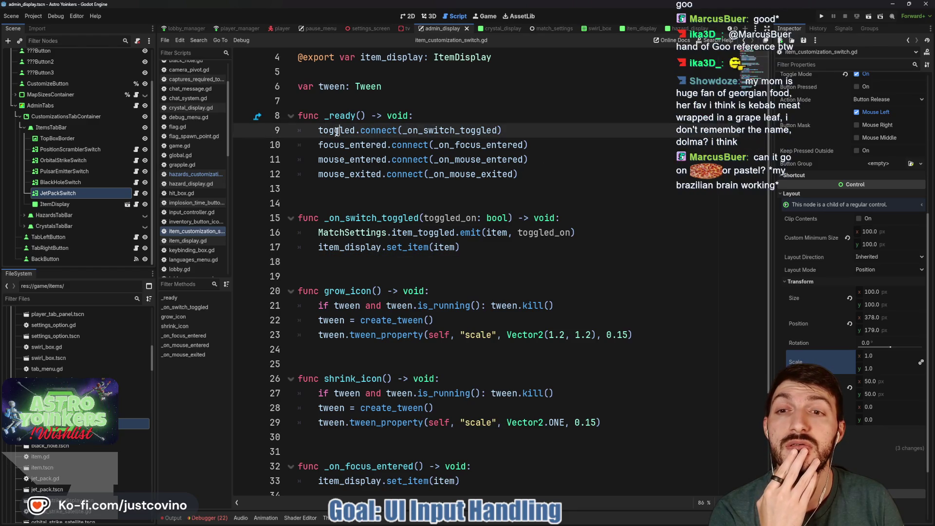
{"action": "scroll", "coordinate": [587, 192], "scroll_direction": "down", "scroll_amount": 2}
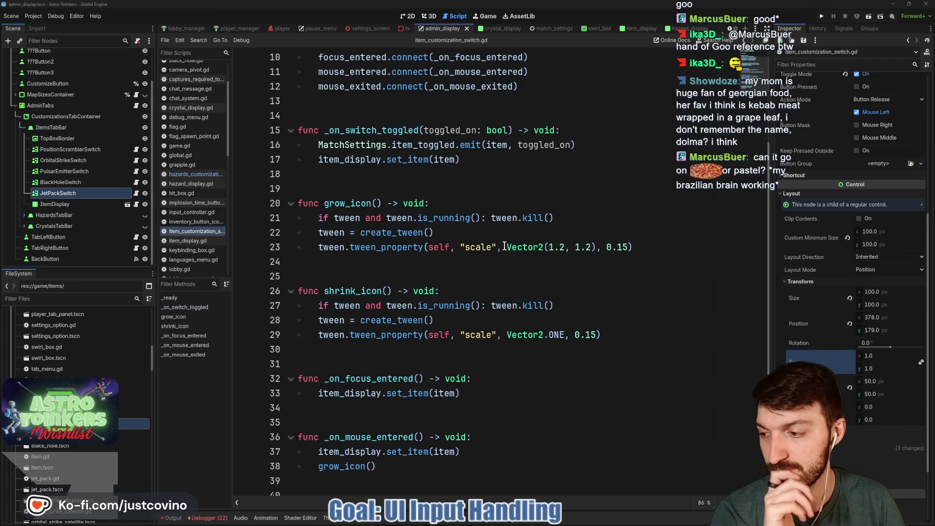
{"action": "mouse_move", "coordinate": [504, 247]}
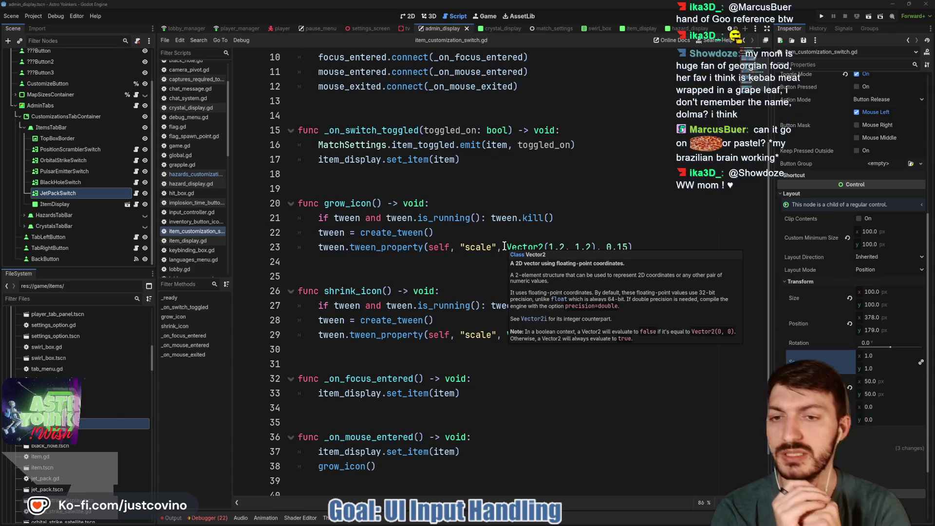
{"action": "left_click", "coordinate": [412, 182]}
{"action": "scroll", "coordinate": [400, 190], "scroll_direction": "up", "scroll_amount": 2}
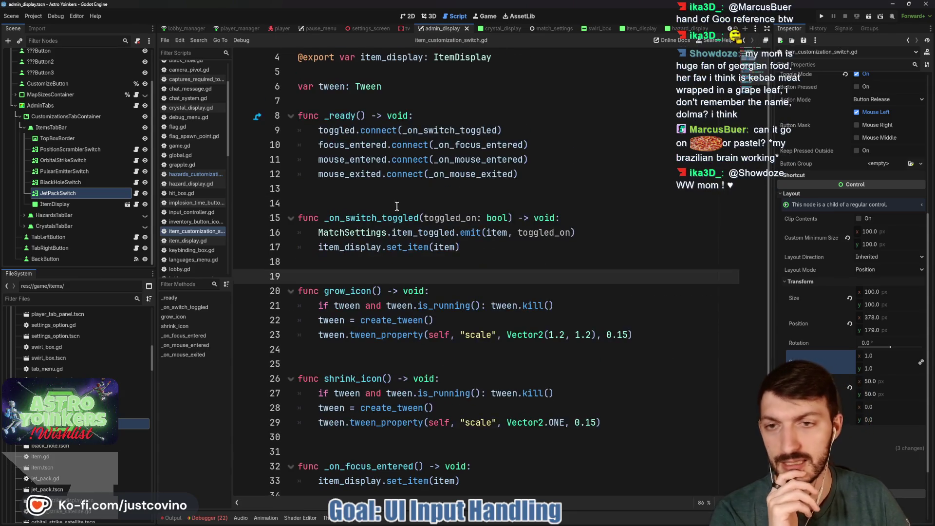
{"action": "left_click", "coordinate": [386, 200]}
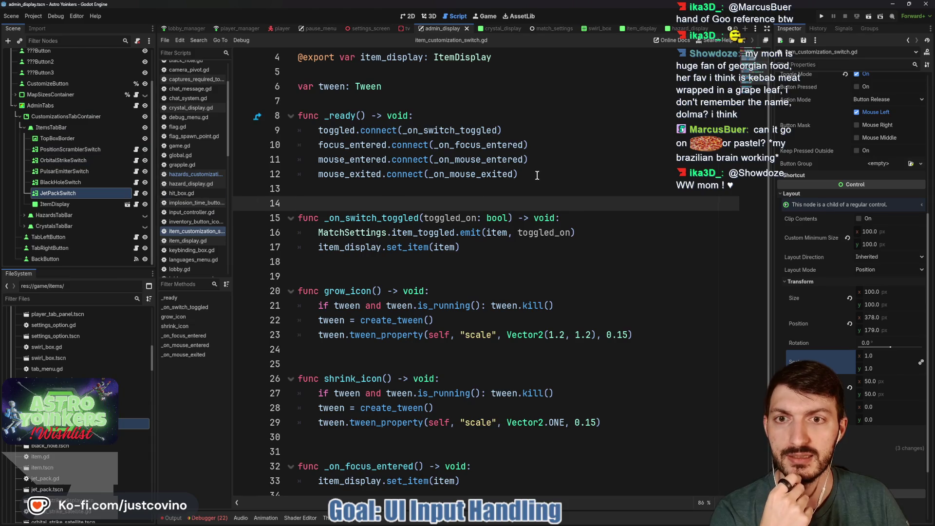
{"action": "left_click", "coordinate": [452, 119]}
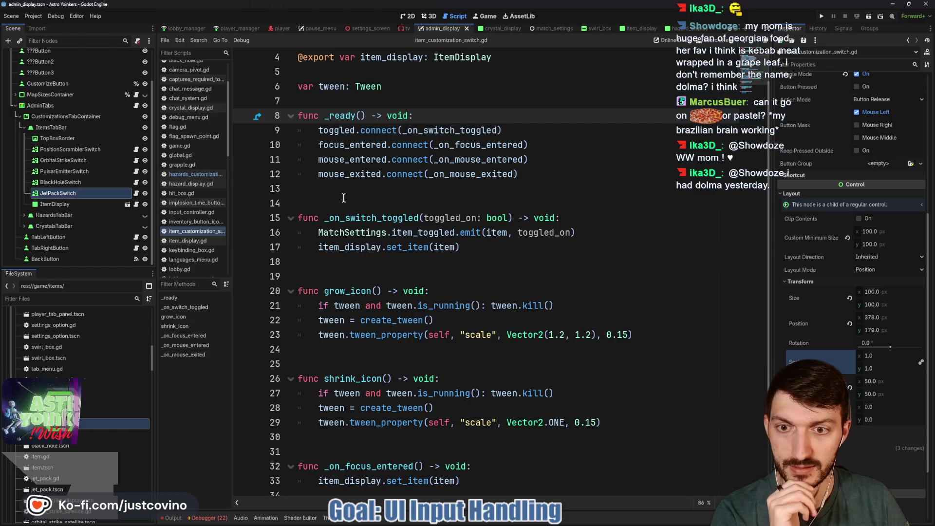
{"action": "left_click", "coordinate": [344, 198]}
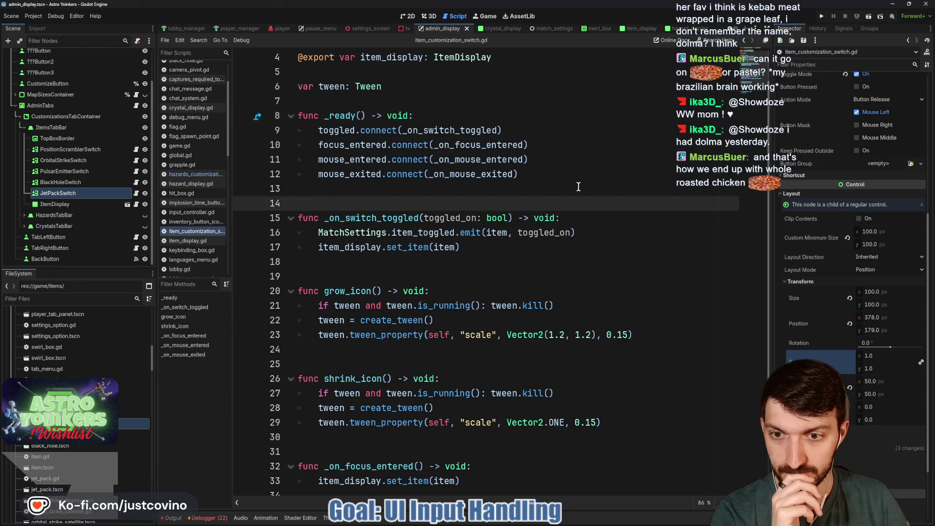
{"action": "scroll", "coordinate": [578, 187], "scroll_direction": "down", "scroll_amount": 3}
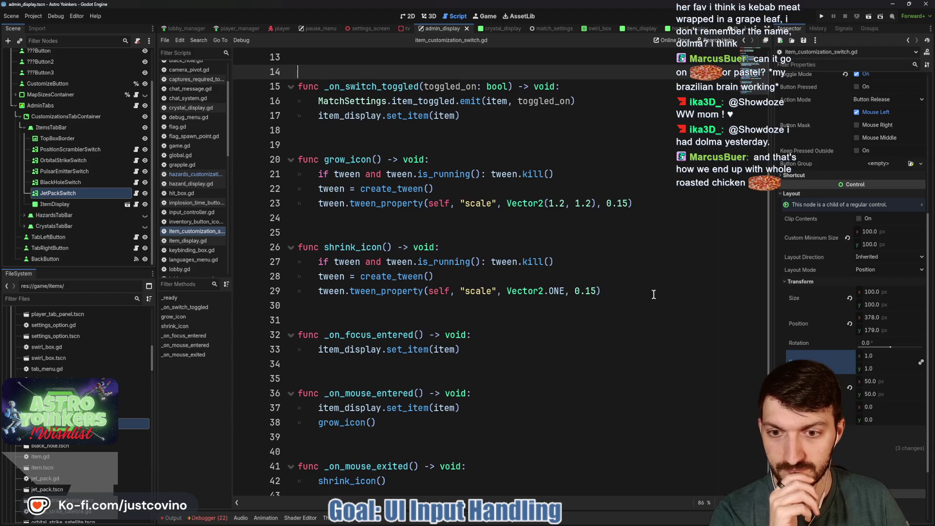
- Move grow_icon and shrink_icon above _on_switch_toggled, fix surrounding blank lines, and save
{"action": "left_click_drag", "start_coordinate": [607, 292], "coordinate": [276, 154]}
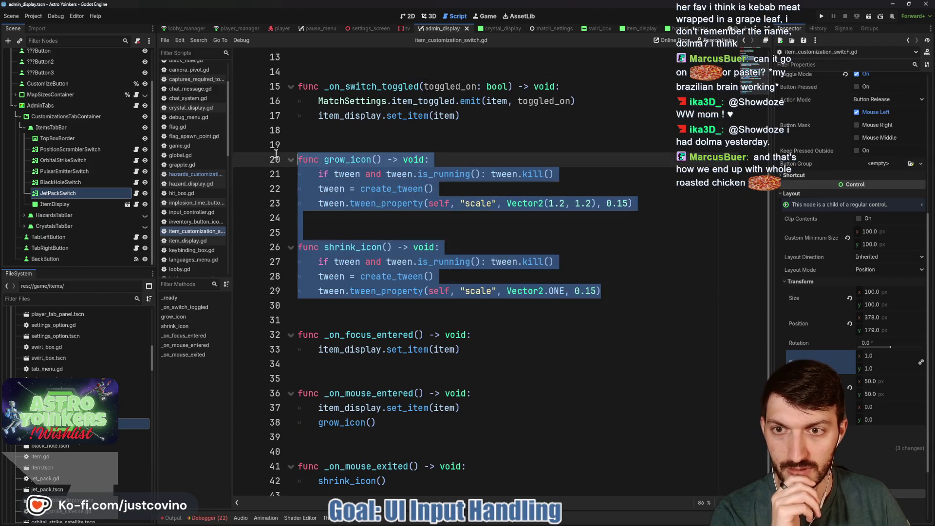
{"action": "scroll", "coordinate": [628, 158], "scroll_direction": "up", "scroll_amount": 2}
{"action": "key", "text": "alt+Up"}
{"action": "key", "text": "alt+Up"}
{"action": "key", "text": "alt+Up"}
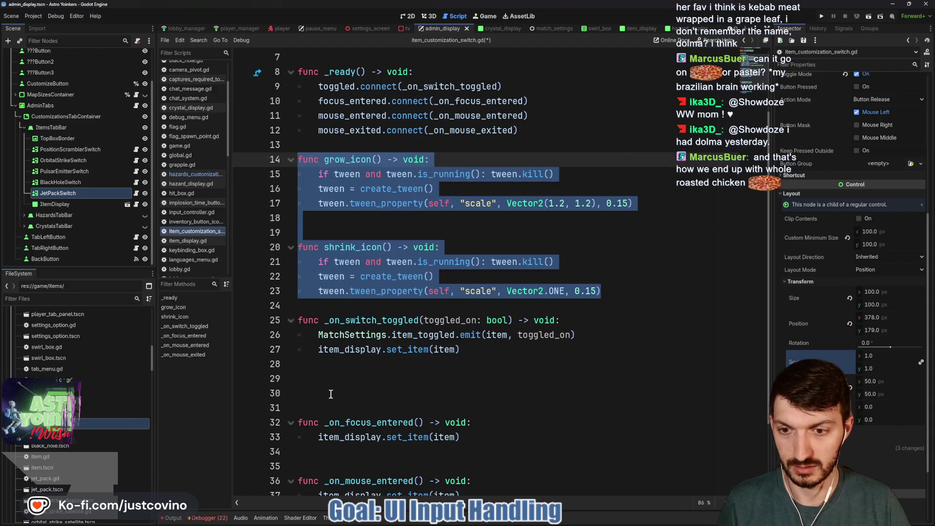
{"action": "left_click", "coordinate": [305, 378]}
{"action": "key", "text": "BackSpace"}
{"action": "key", "text": "BackSpace"}
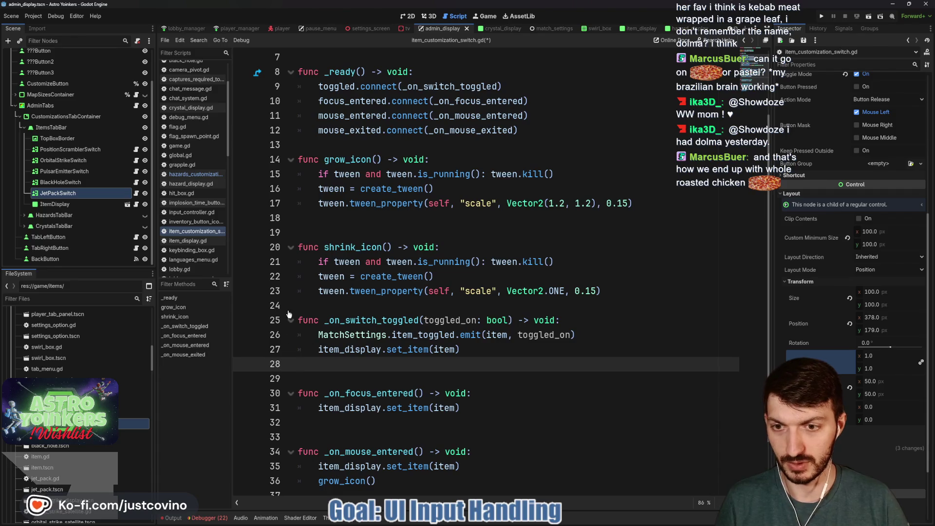
{"action": "left_click", "coordinate": [318, 305]}
{"action": "key", "text": "Return"}
{"action": "key", "text": "ctrl+s"}
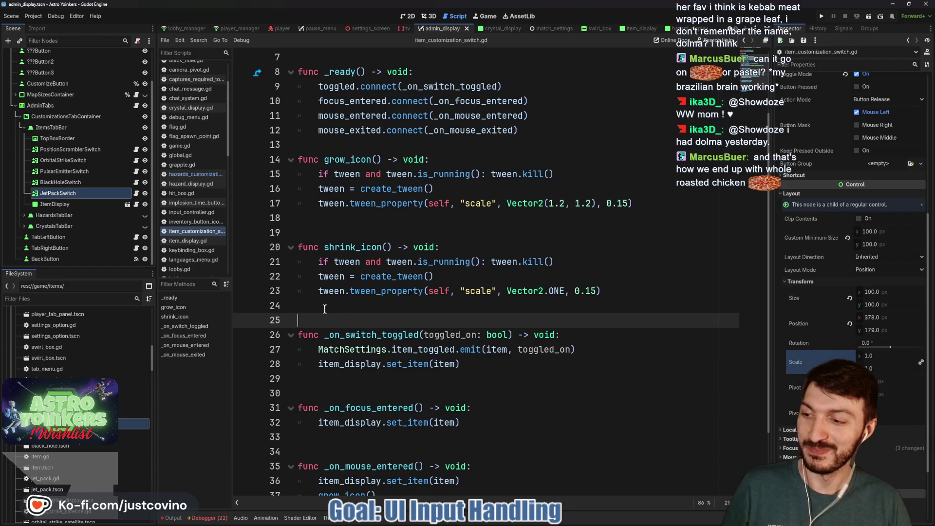
- Add a blank line after the signal connections at the end of _ready
{"action": "mouse_move", "coordinate": [513, 256]}
{"action": "left_mouse_down"}
{"action": "mouse_move", "coordinate": [511, 385]}
{"action": "mouse_move", "coordinate": [483, 244]}
{"action": "left_mouse_up"}
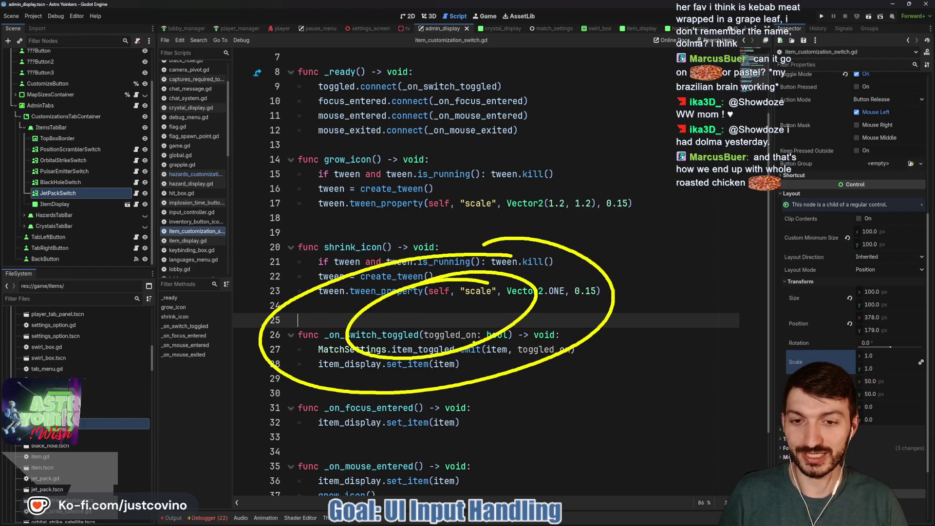
{"action": "left_click", "coordinate": [346, 228]}
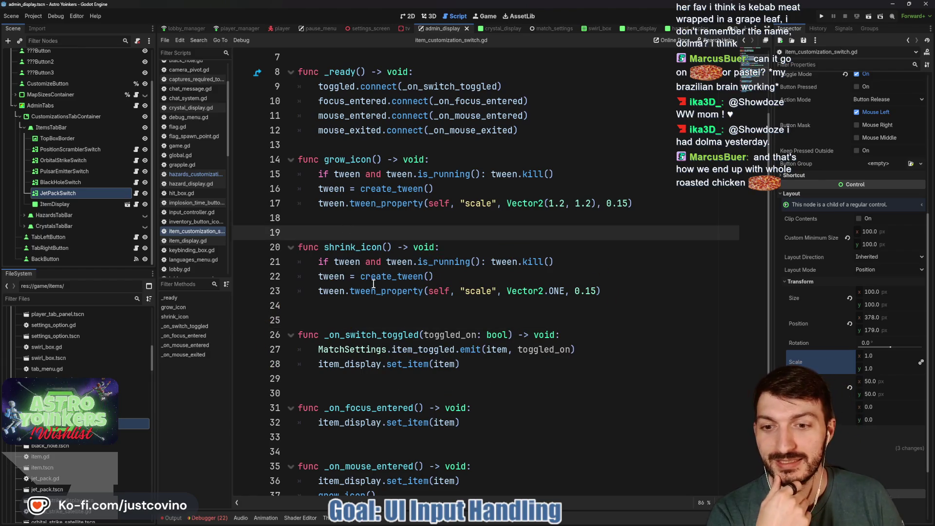
{"action": "left_click", "coordinate": [337, 146]}
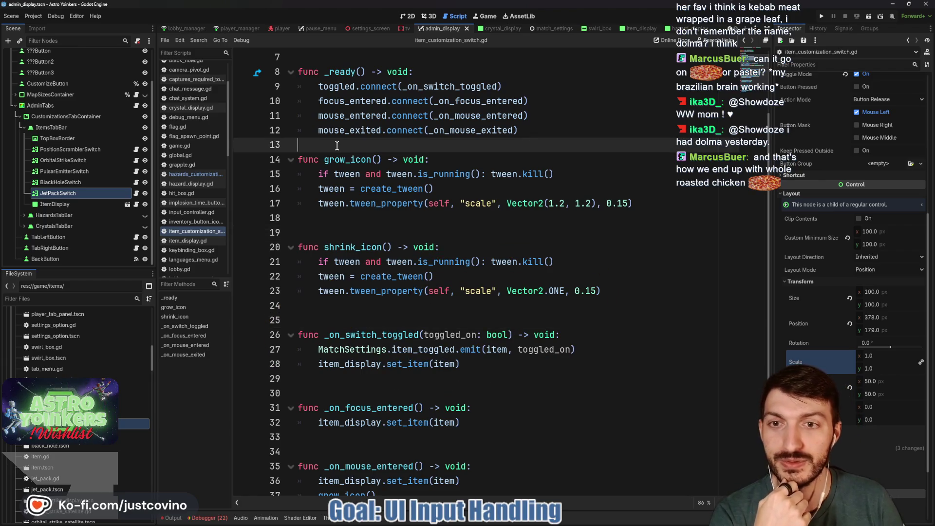
{"action": "key", "text": "Return"}
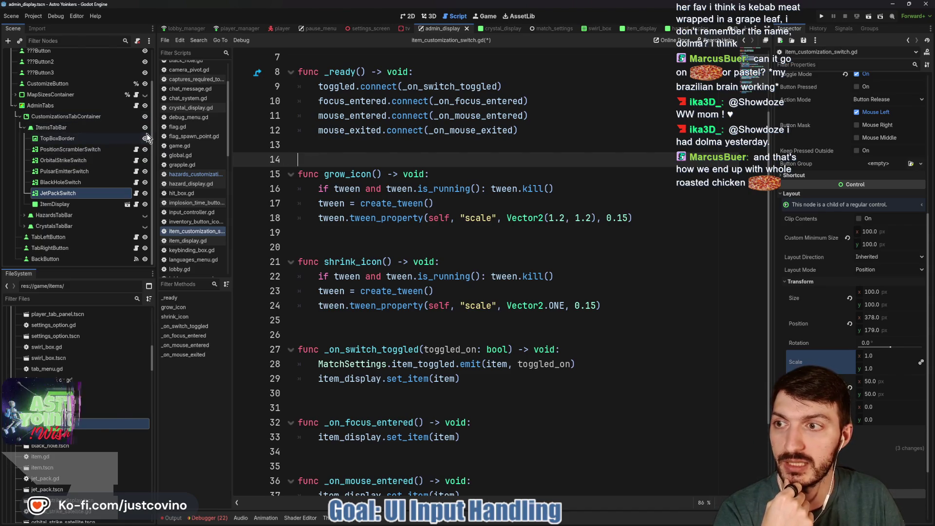
{"action": "left_click", "coordinate": [515, 148]}
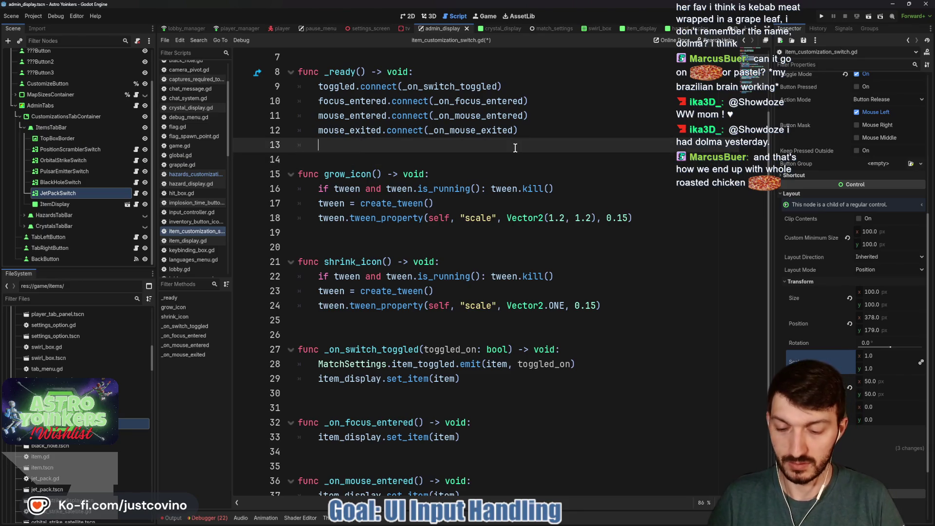
- Add visibility_changed.connect(_on_visibility_changed) to _ready
{"action": "type", "text": "vis"}
{"action": "key", "text": "Return"}
{"action": "type", "text": "."}
{"action": "key", "text": "Return"}
{"action": "type", "text": ".connect(_on_visibi"}
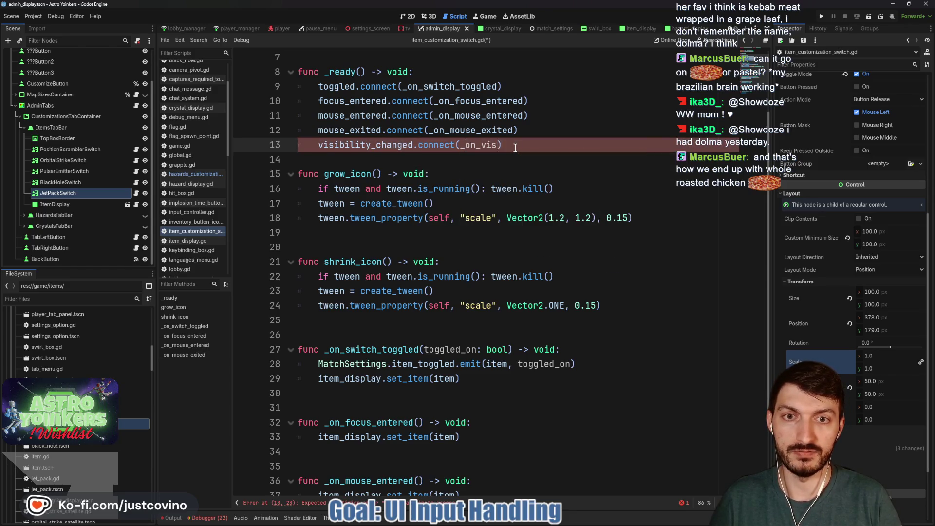
{"action": "type", "text": "lity_changed"}
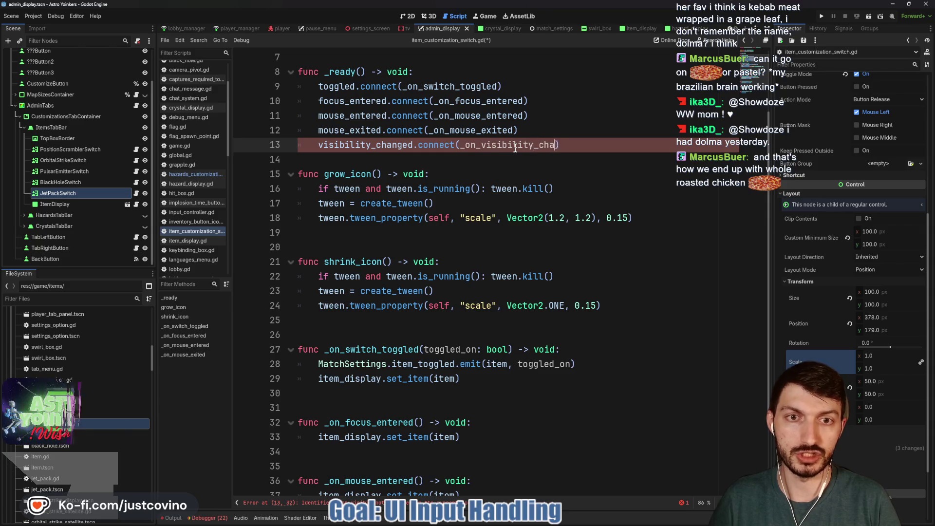
- Declare func _on_visibility_changed() -> void: below shrink_icon and start its body
{"action": "left_click", "coordinate": [318, 331]}
{"action": "key", "text": "Return"}
{"action": "key", "text": "Return"}
{"action": "key", "text": "Return"}
{"action": "key", "text": "Up"}
{"action": "key", "text": "Up"}
{"action": "type", "text": "f"}
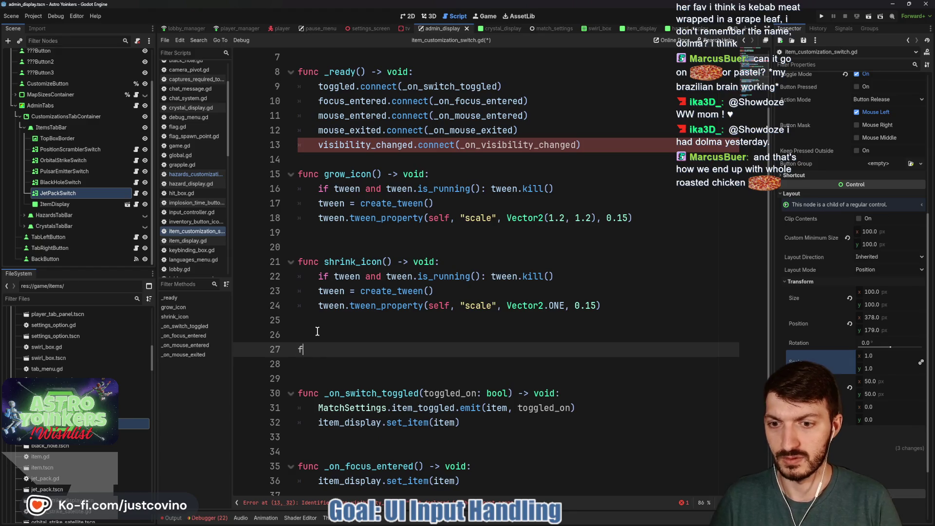
{"action": "type", "text": "unc _onVisi"}
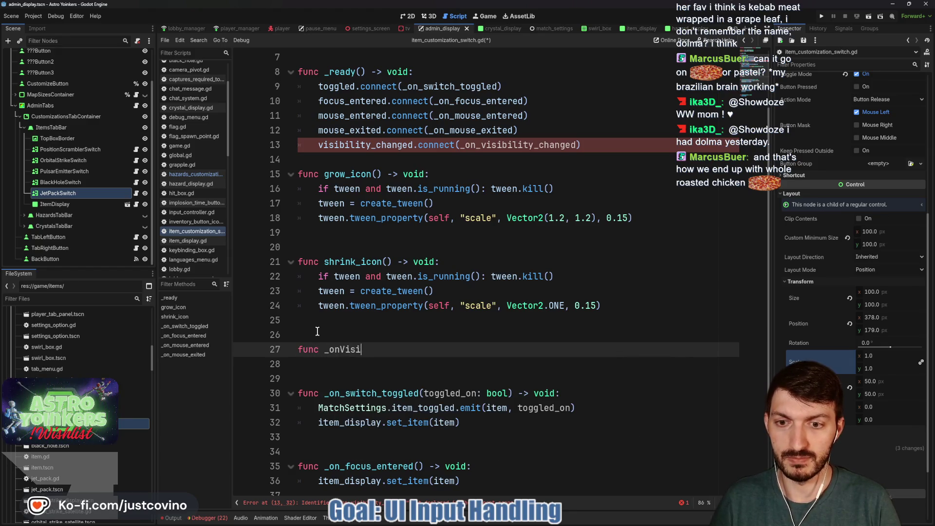
{"action": "key", "text": "BackSpace"}
{"action": "key", "text": "BackSpace"}
{"action": "key", "text": "BackSpace"}
{"action": "key", "text": "BackSpace"}
{"action": "type", "text": "_visibi"}
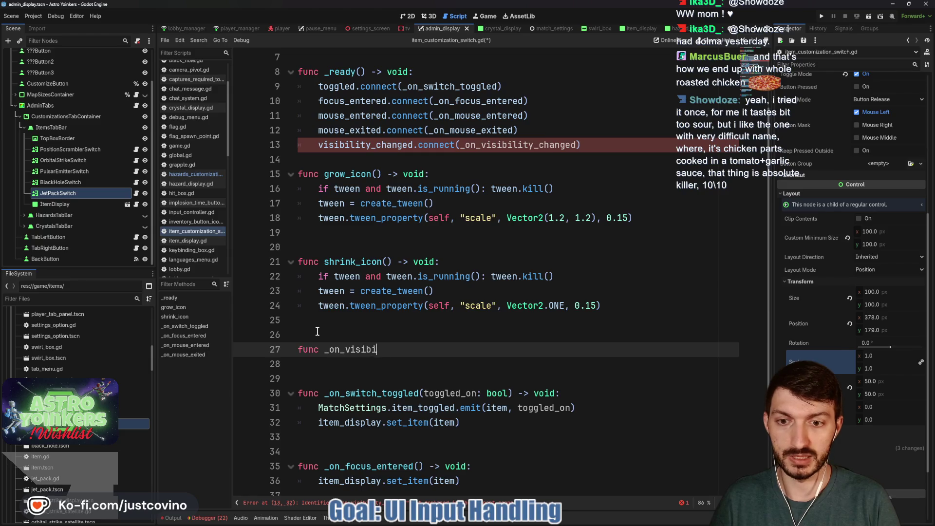
{"action": "type", "text": "lity_changed() -> "}
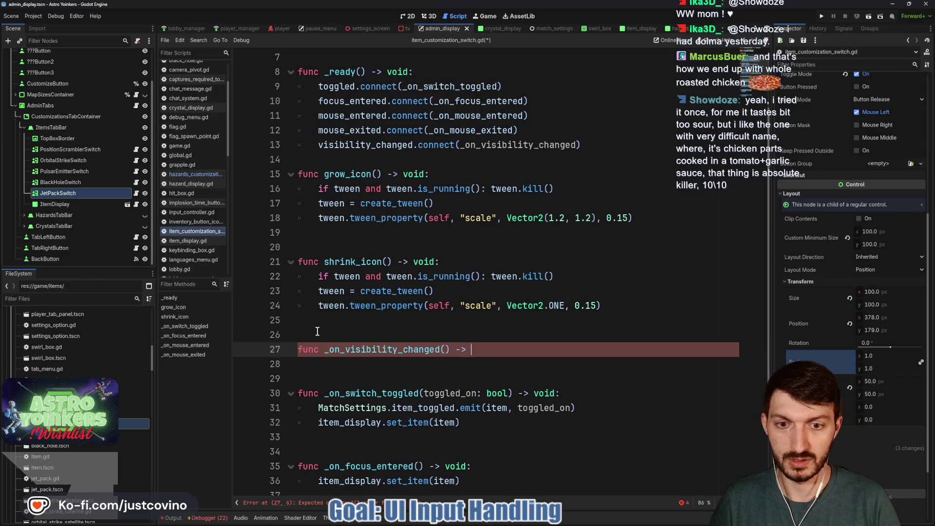
{"action": "type", "text": "void:"}
{"action": "key", "text": "Return"}
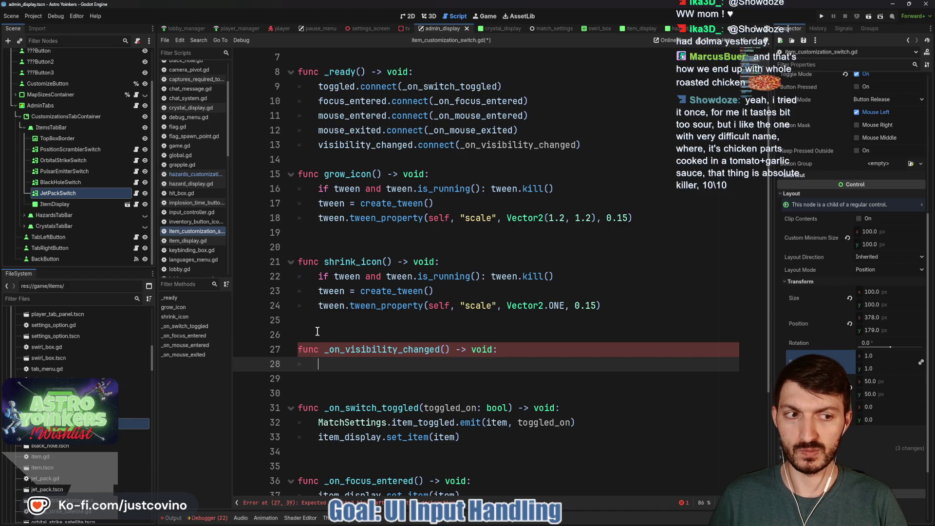
- Set button_pressed from MatchSettings.items_dictionary[item]["toggled"] in _on_visibility_changed and save
{"action": "type", "text": "butto"}
{"action": "key", "text": "BackSpace"}
{"action": "key", "text": "BackSpace"}
{"action": "key", "text": "BackSpace"}
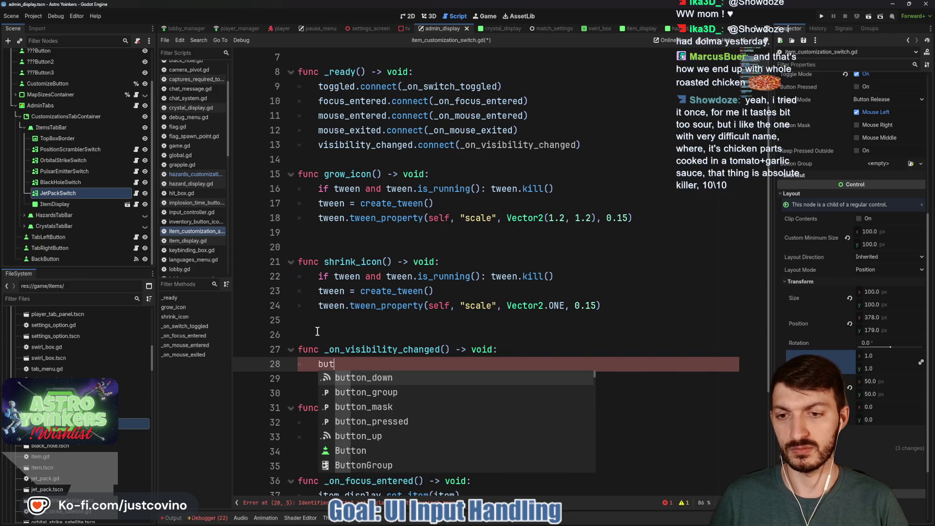
{"action": "type", "text": "MatchSettings."}
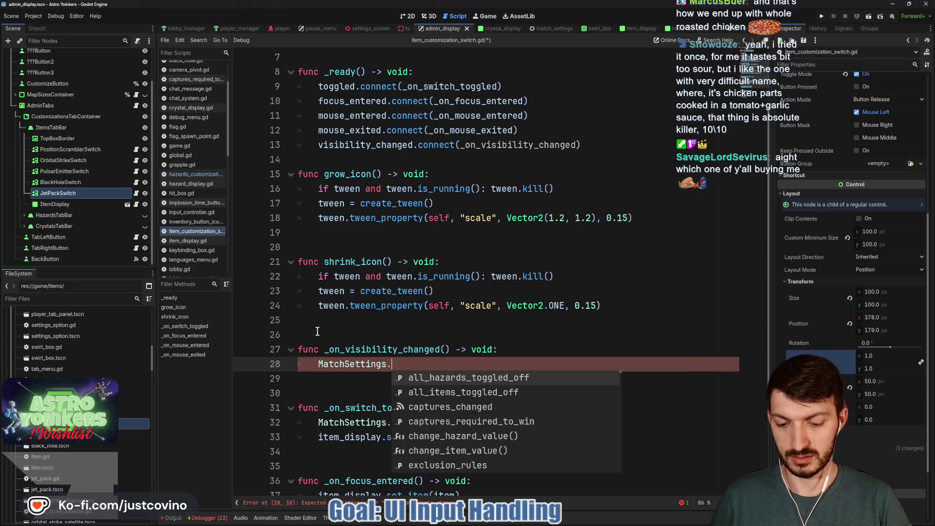
{"action": "type", "text": "item"}
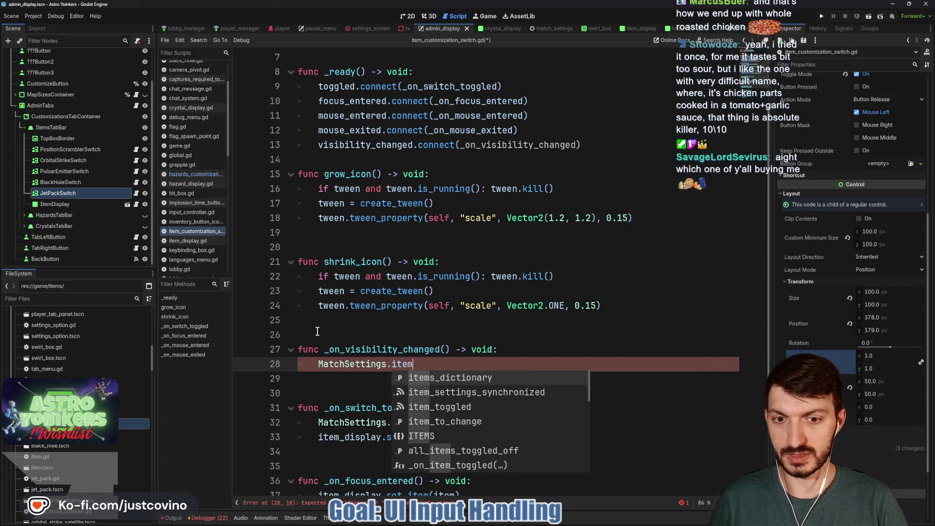
{"action": "key", "text": "Return"}
{"action": "type", "text": "["}
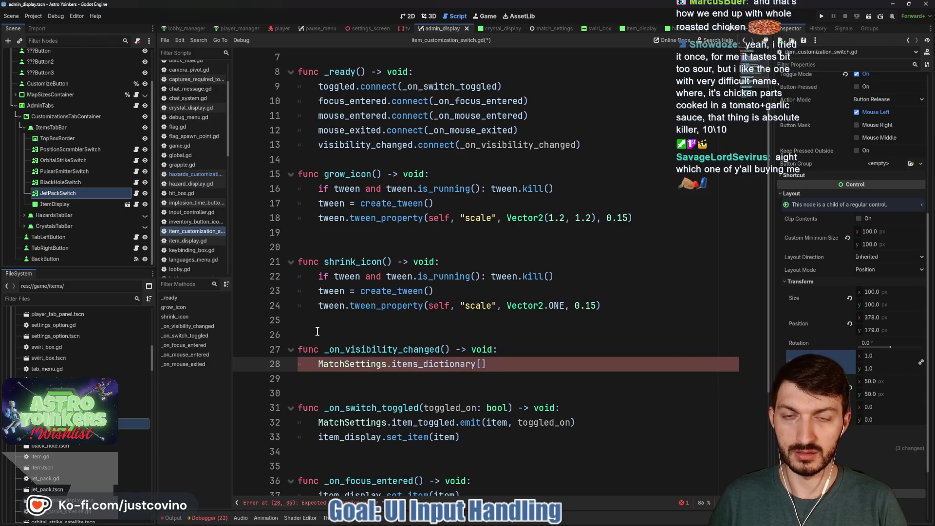
{"action": "type", "text": "item]"}
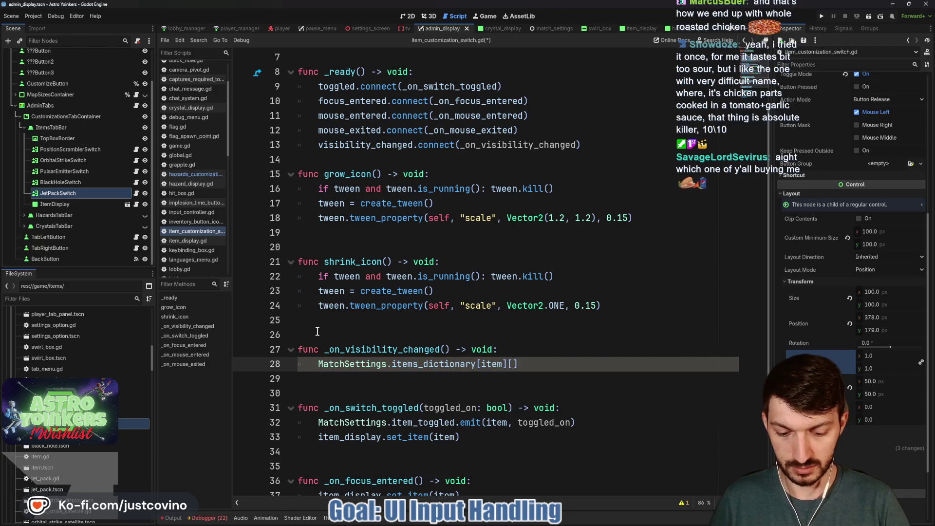
{"action": "type", "text": "ggled"}
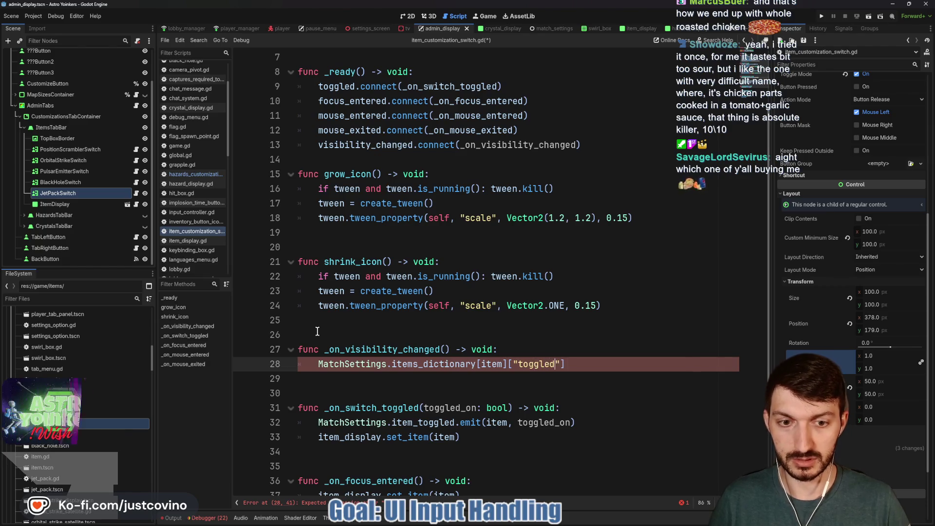
{"action": "type", "text": "button_pushe"}
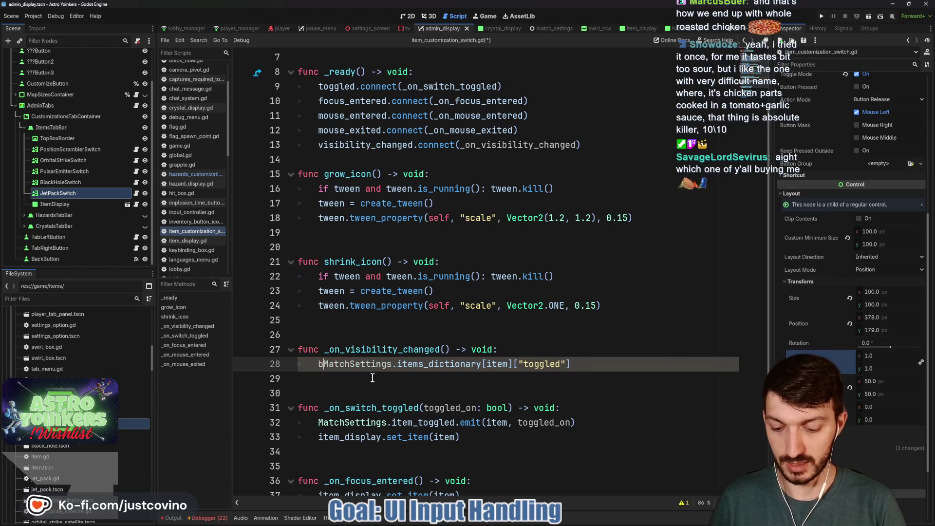
{"action": "type", "text": "d ="}
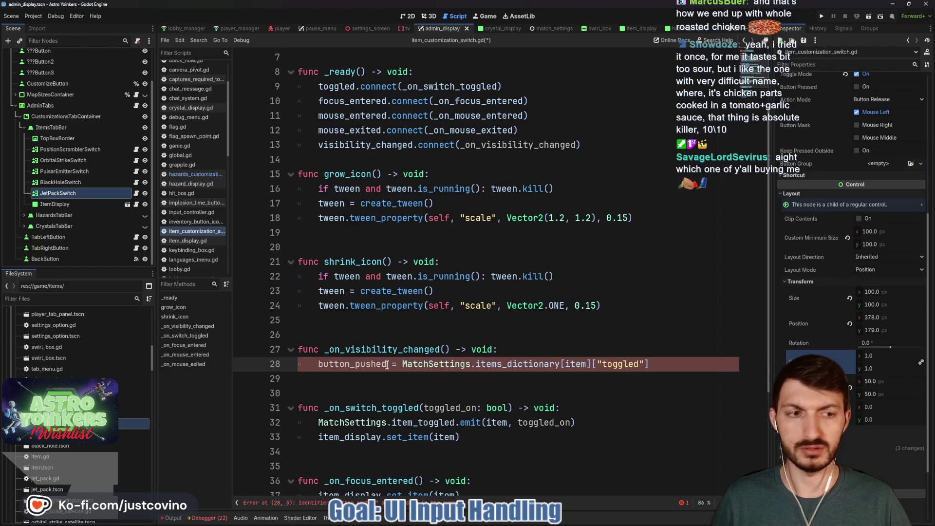
{"action": "scroll", "coordinate": [385, 364], "scroll_direction": "up", "scroll_amount": 2}
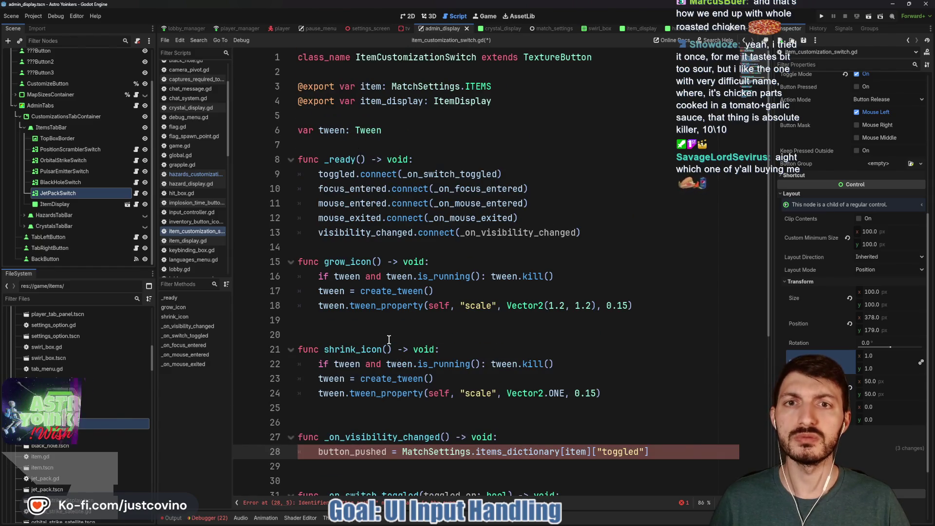
{"action": "scroll", "coordinate": [389, 340], "scroll_direction": "down", "scroll_amount": 2}
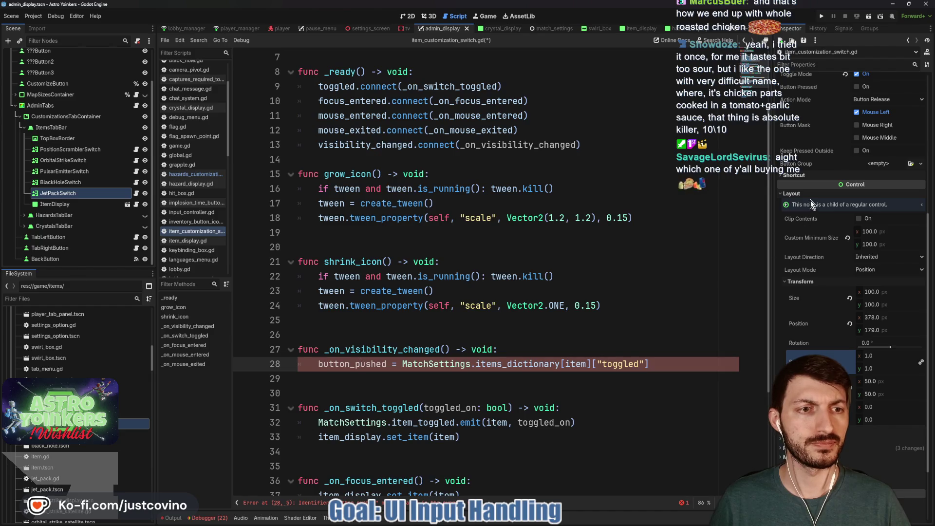
{"action": "scroll", "coordinate": [817, 299], "scroll_direction": "up", "scroll_amount": 5}
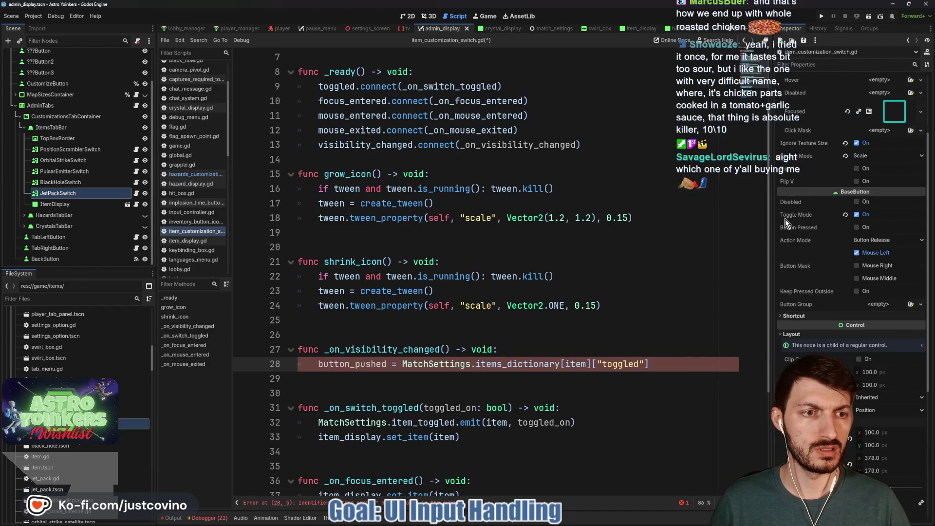
{"action": "scroll", "coordinate": [785, 219], "scroll_direction": "up", "scroll_amount": 3}
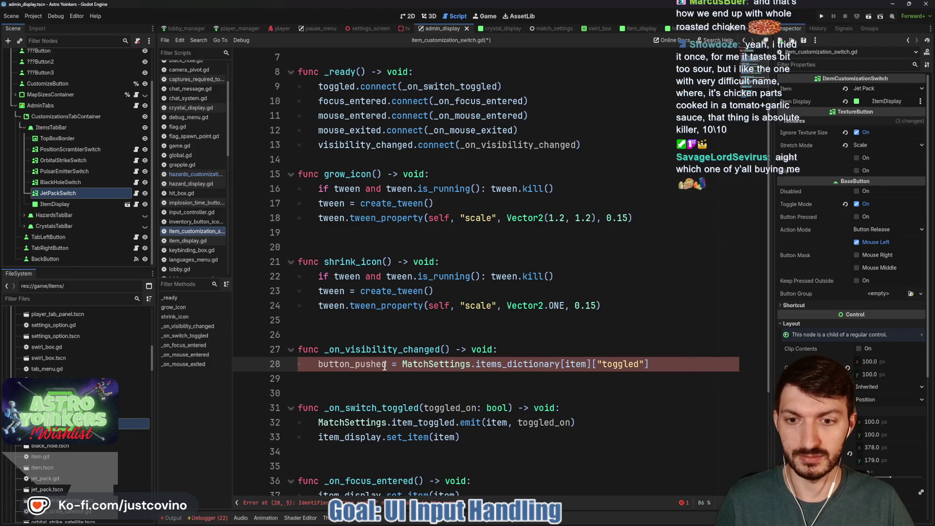
{"action": "type", "text": "pressed"}
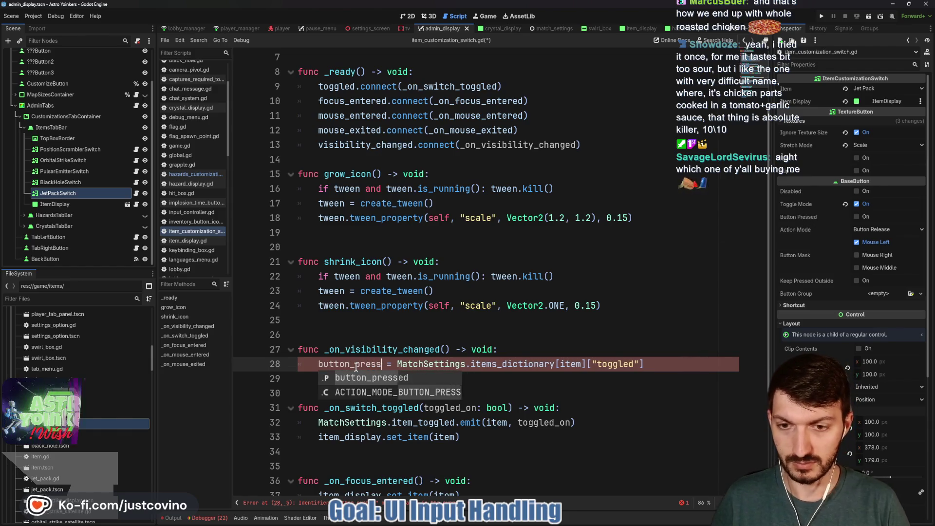
{"action": "left_click", "coordinate": [400, 385]}
{"action": "key", "text": "ctrl+s"}
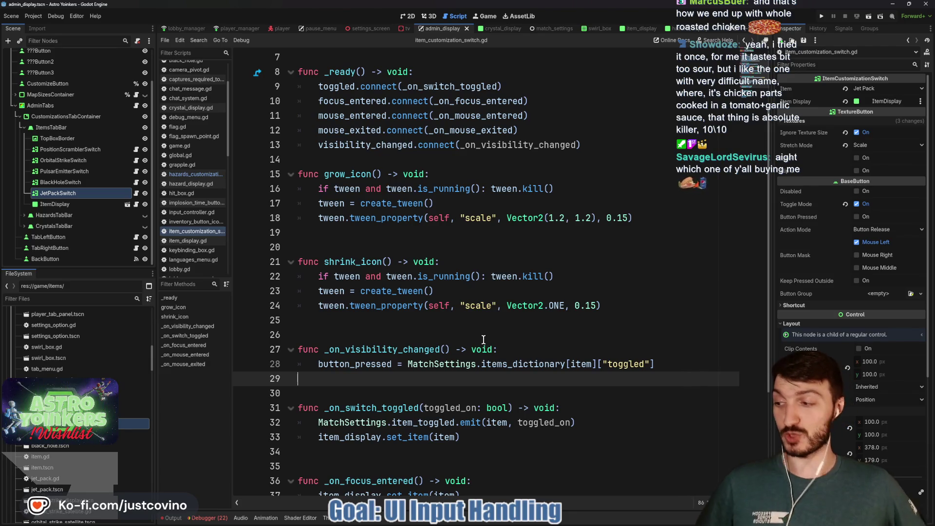
- Tidy blank lines after shrink_icon, grow_icon and _ready, saving the script
{"action": "left_click", "coordinate": [368, 320]}
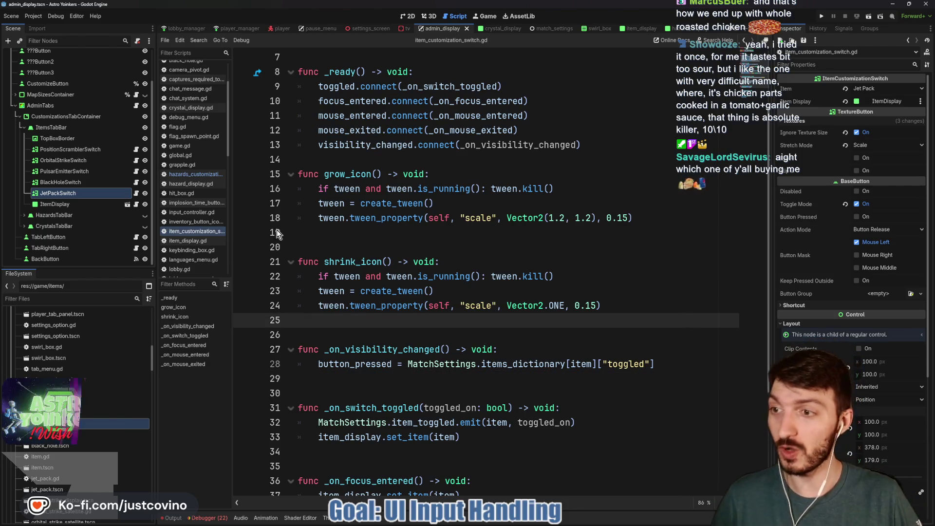
{"action": "key", "text": "ctrl+s"}
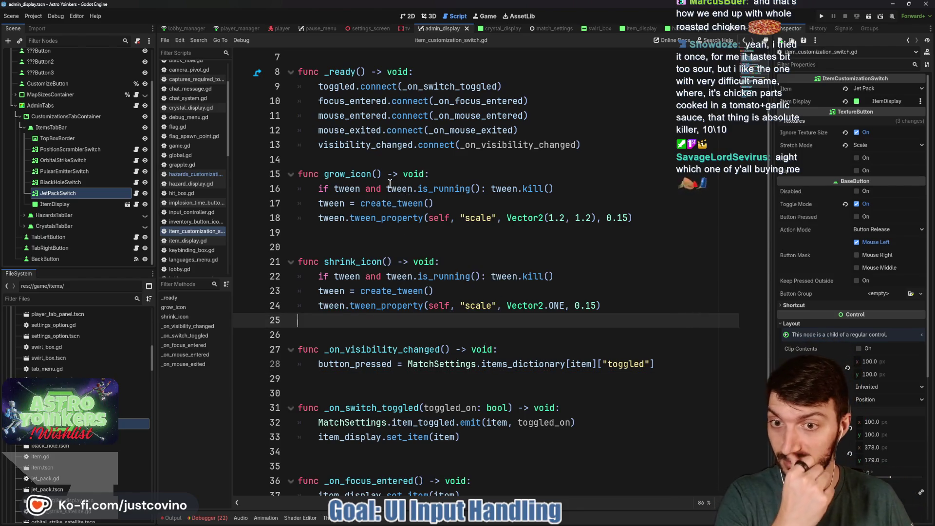
{"action": "left_click", "coordinate": [359, 237]}
{"action": "key", "text": "ctrl+s"}
{"action": "left_click", "coordinate": [342, 160]}
{"action": "key", "text": "Return"}
{"action": "key", "text": "ctrl+s"}
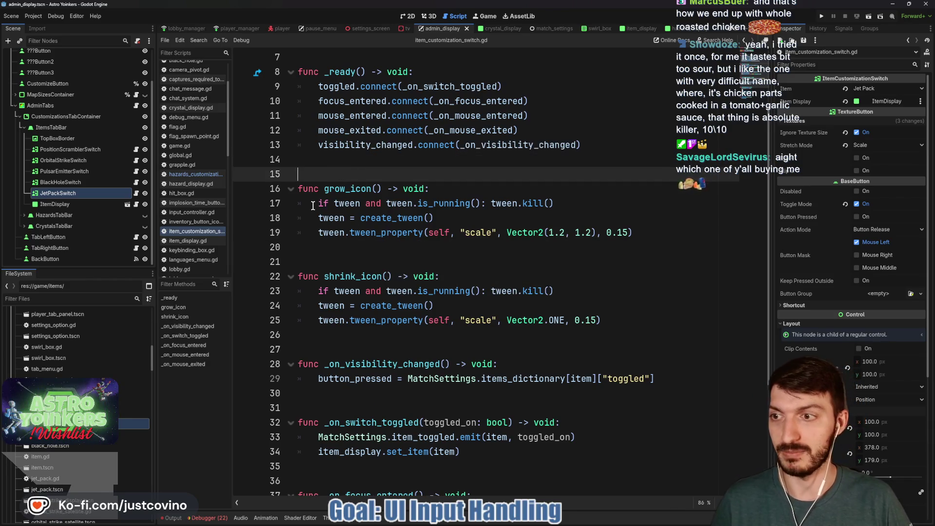
- Show HazardsTabBar and move ExplosiveAsteroidsSwitch and MeteorShowerSwitch directly under it
{"action": "left_click", "coordinate": [144, 216]}
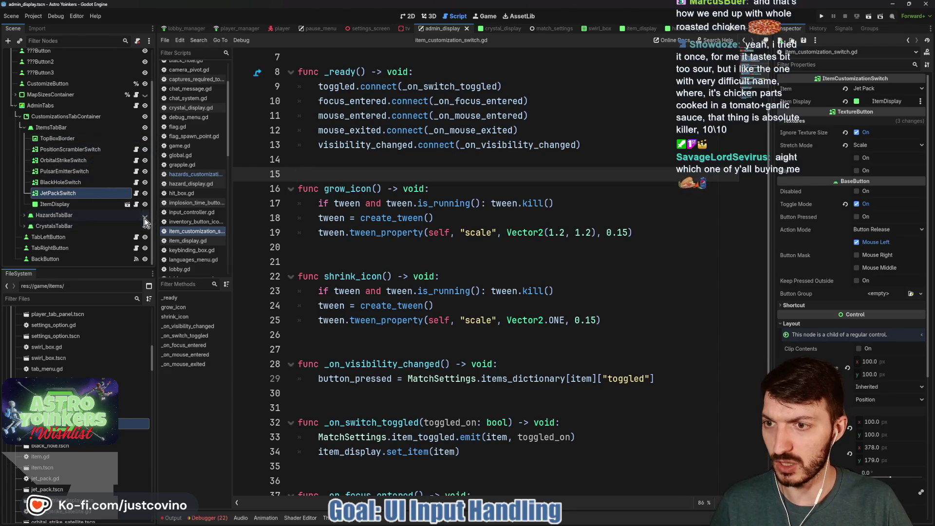
{"action": "left_click", "coordinate": [23, 216]}
{"action": "scroll", "coordinate": [77, 239], "scroll_direction": "down", "scroll_amount": 3}
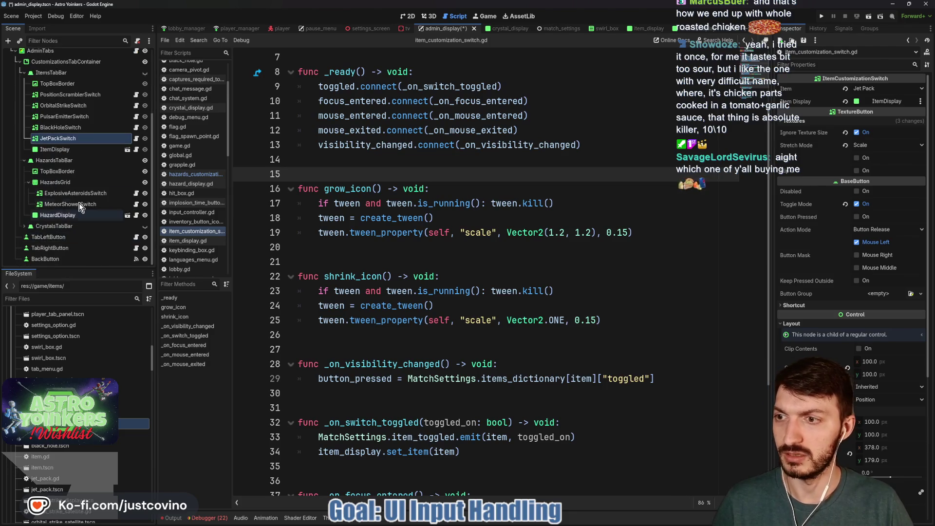
{"action": "left_click", "coordinate": [76, 194]}
{"action": "left_click", "coordinate": [77, 205], "text": "ctrl"}
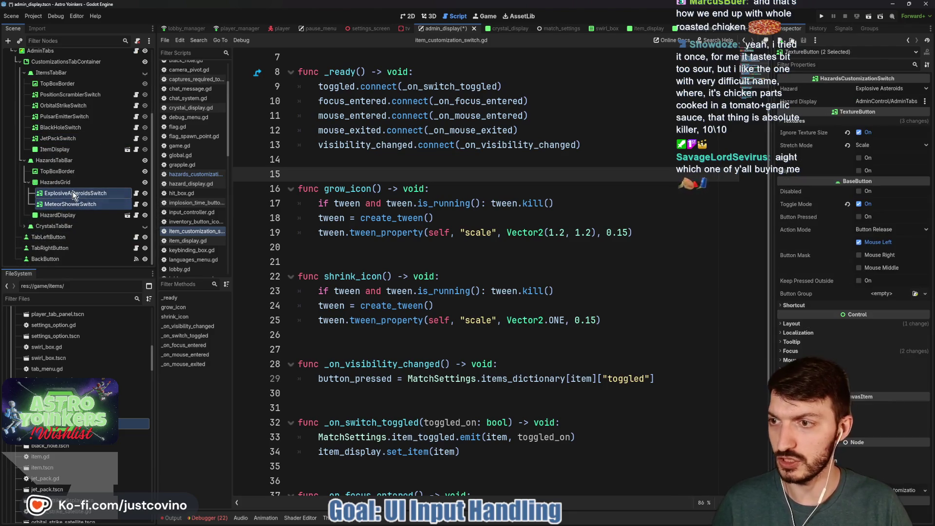
{"action": "left_click", "coordinate": [409, 16]}
{"action": "left_click_drag", "start_coordinate": [73, 195], "coordinate": [62, 202]}
- Delete the empty HazardsGrid node and open the ExplosiveAsteroidsSwitch script
{"action": "left_click", "coordinate": [59, 203]}
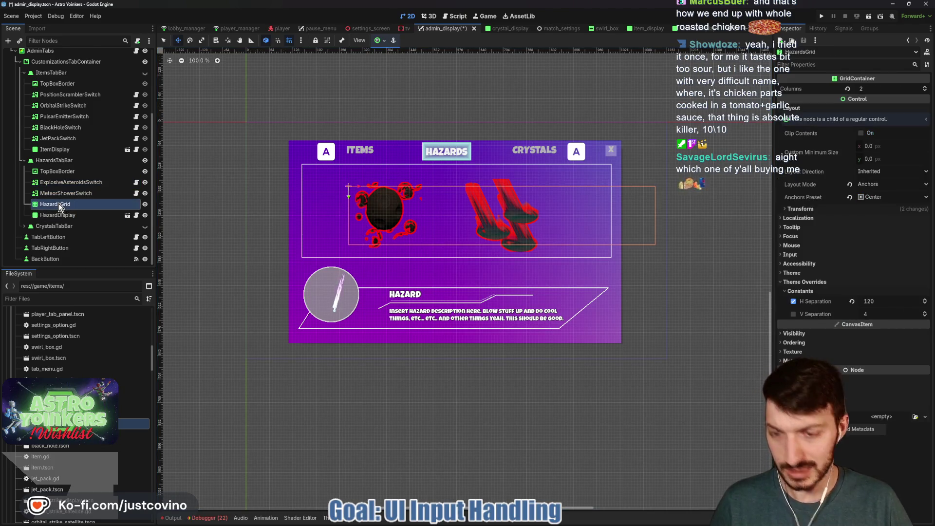
{"action": "key", "text": "Delete"}
{"action": "left_click", "coordinate": [437, 271]}
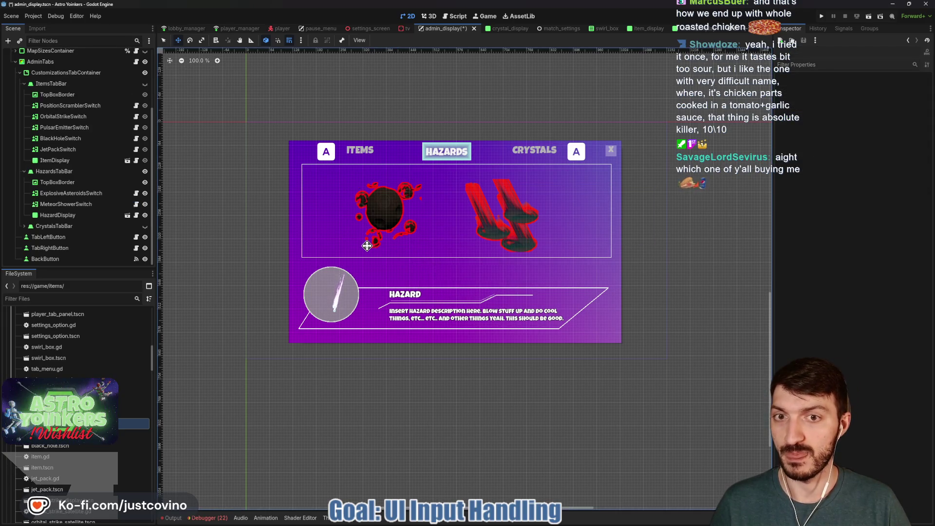
{"action": "left_click", "coordinate": [136, 193]}
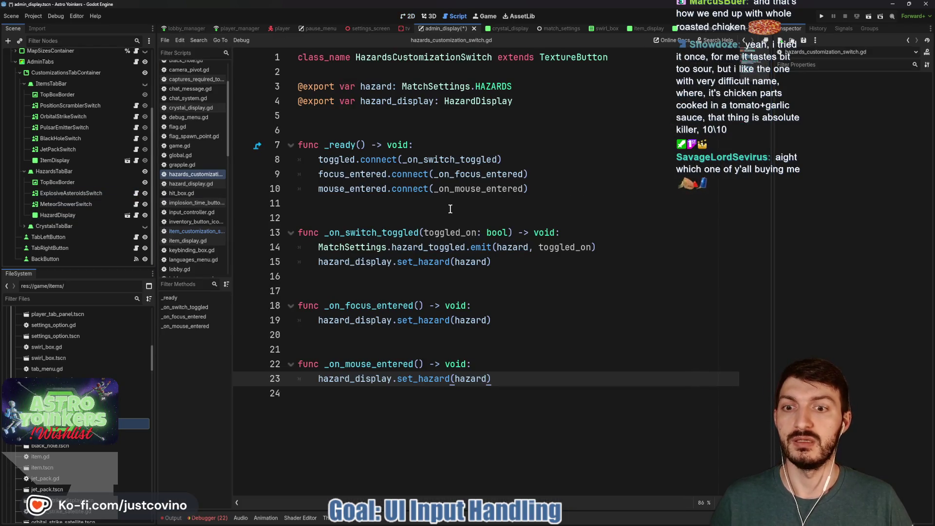
- Add a placeholder func grow_icon() -> void: below _ready in the hazards script
{"action": "left_click", "coordinate": [68, 194]}
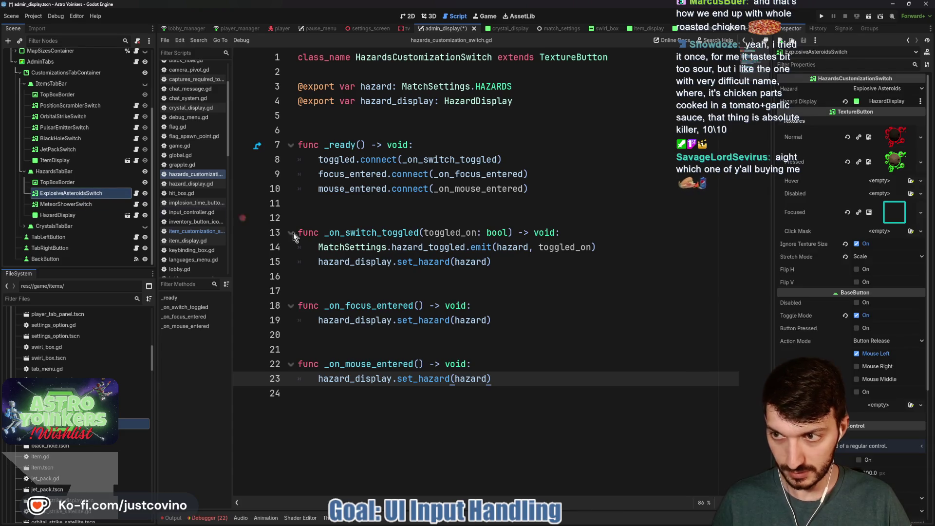
{"action": "scroll", "coordinate": [816, 343], "scroll_direction": "down", "scroll_amount": 5}
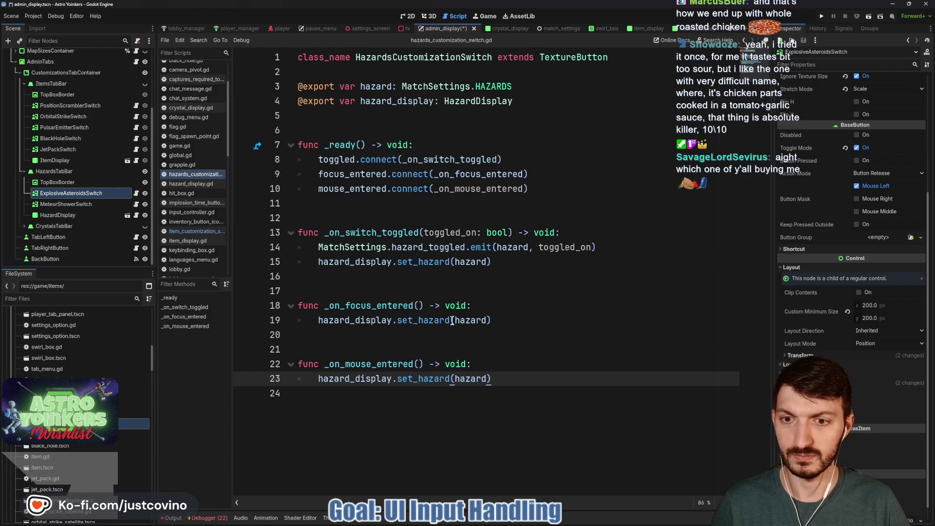
{"action": "left_click", "coordinate": [355, 209]}
{"action": "key", "text": "Return"}
{"action": "key", "text": "Return"}
{"action": "key", "text": "Return"}
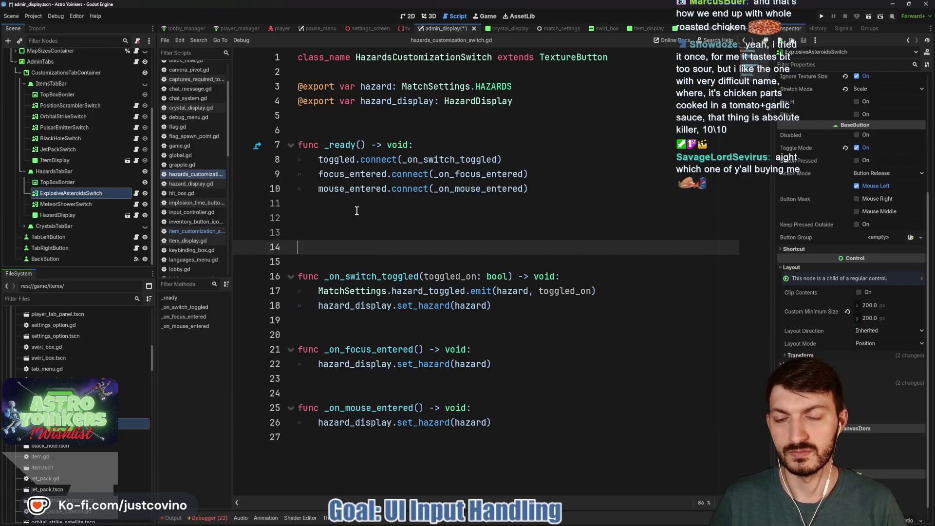
{"action": "key", "text": "Up"}
{"action": "key", "text": "Up"}
{"action": "type", "text": "func grow"}
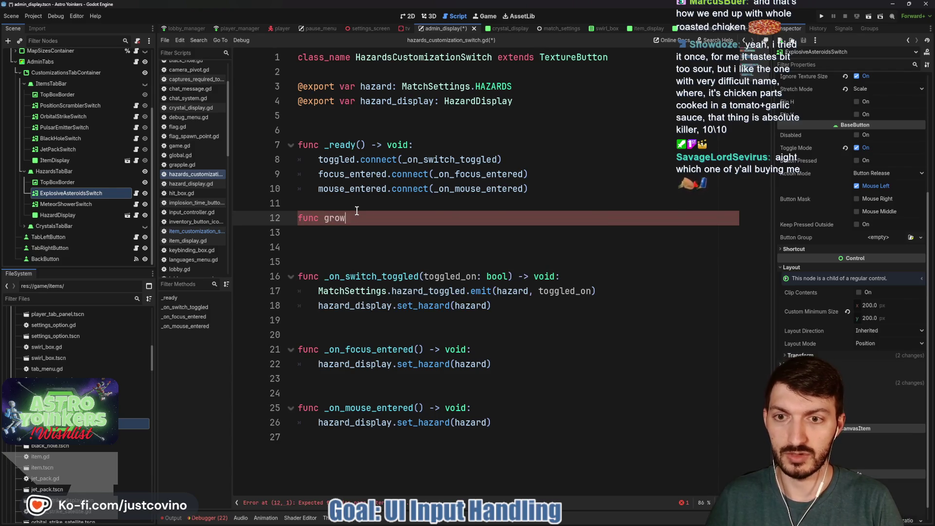
{"action": "type", "text": "_icon() -> void:"}
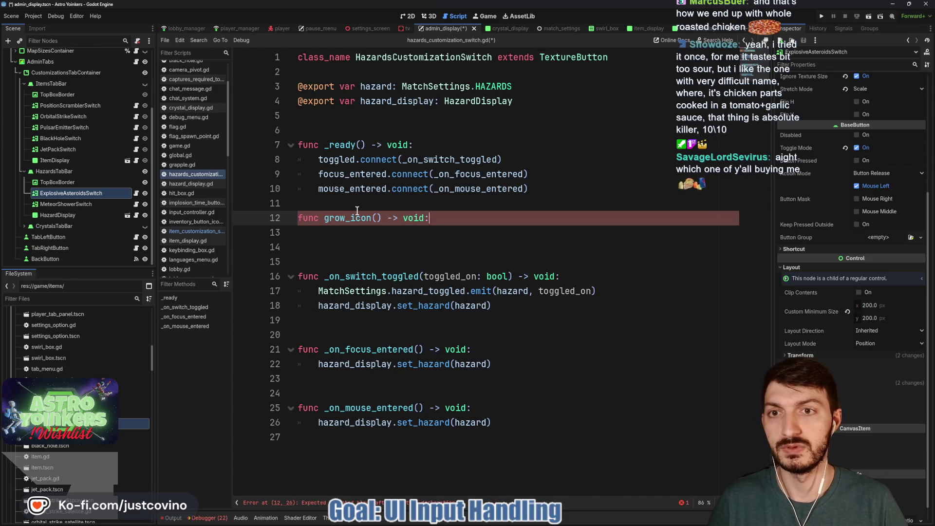
- Declare var tween: Tween after the exports, above _ready
{"action": "left_click", "coordinate": [335, 125]}
{"action": "key", "text": "Return"}
{"action": "key", "text": "Up"}
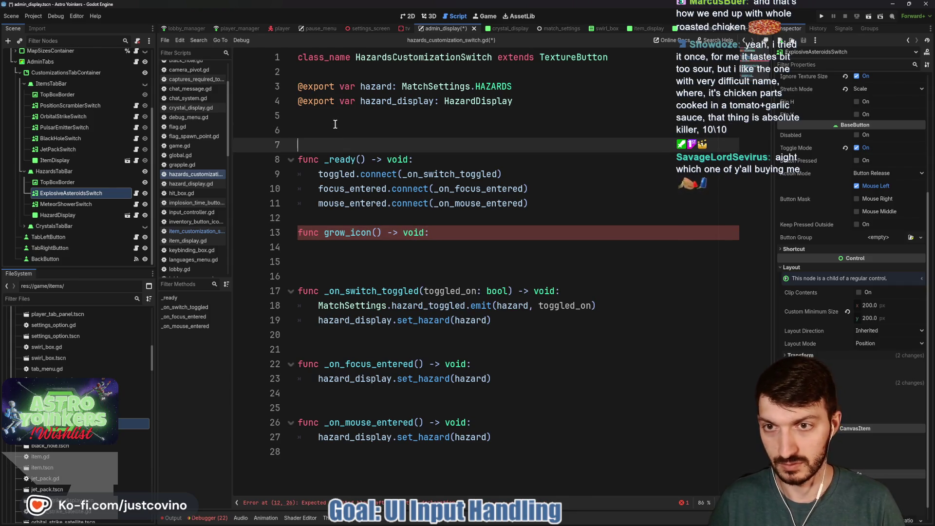
{"action": "type", "text": "var tween: T"}
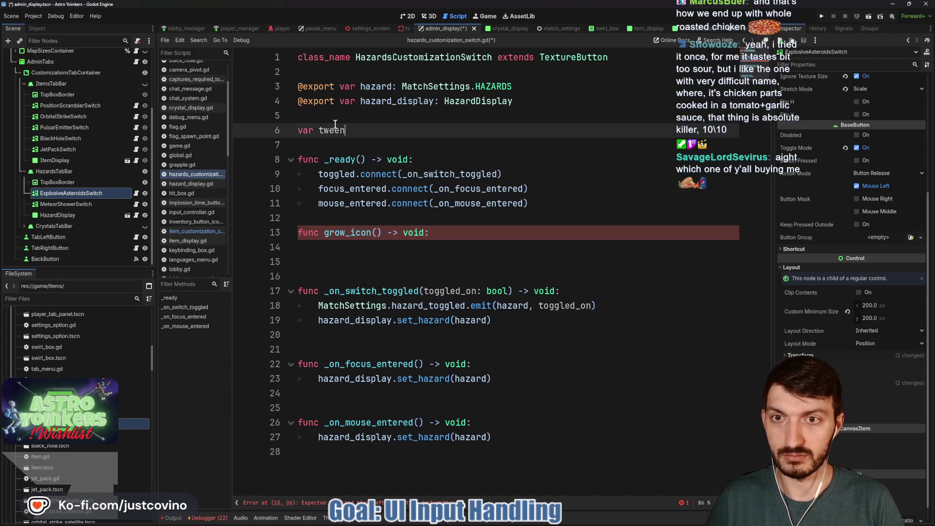
{"action": "type", "text": "ween"}
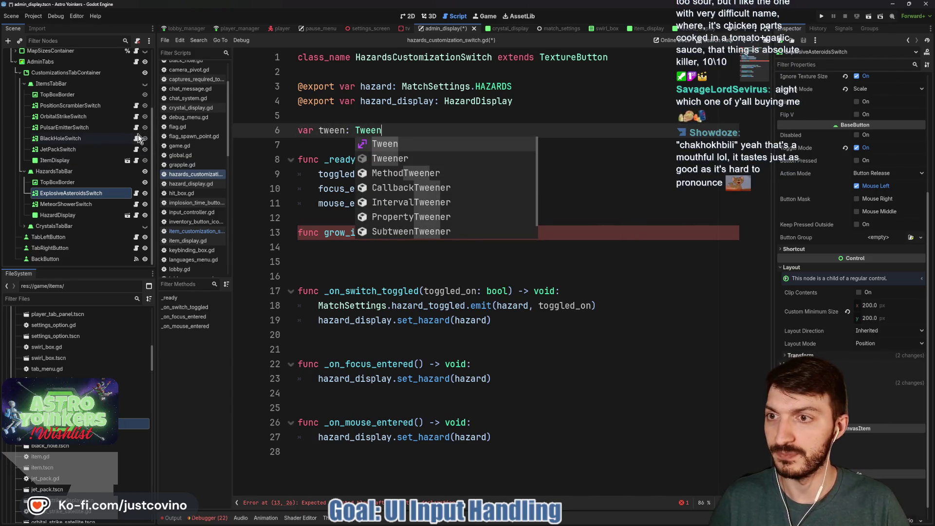
- Copy grow_icon and shrink_icon from item_customization_switch.gd over the placeholder line
{"action": "key", "text": "alt+Left"}
{"action": "mouse_move", "coordinate": [602, 320]}
{"action": "left_mouse_down"}
{"action": "mouse_move", "coordinate": [458, 319]}
{"action": "mouse_move", "coordinate": [256, 181]}
{"action": "left_mouse_up"}
{"action": "key", "text": "ctrl+c"}
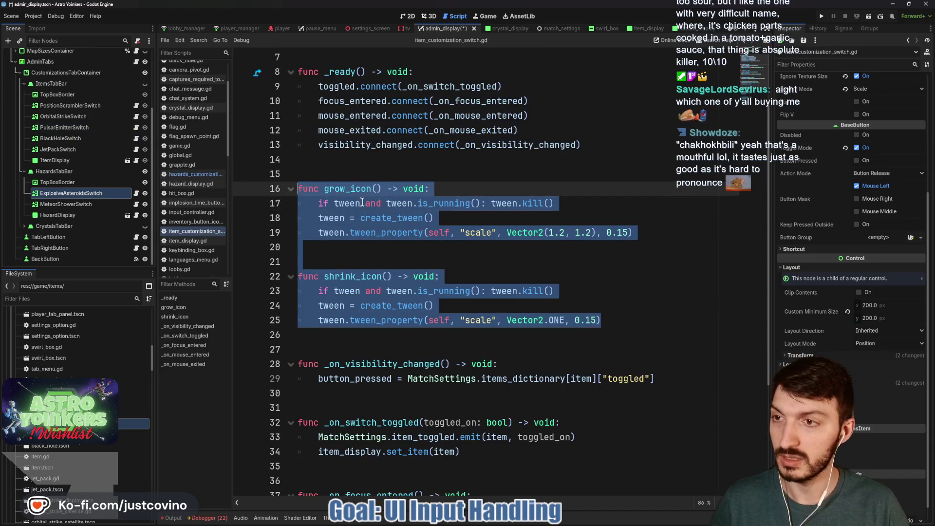
{"action": "key", "text": "alt+Right"}
{"action": "left_click", "coordinate": [349, 256]}
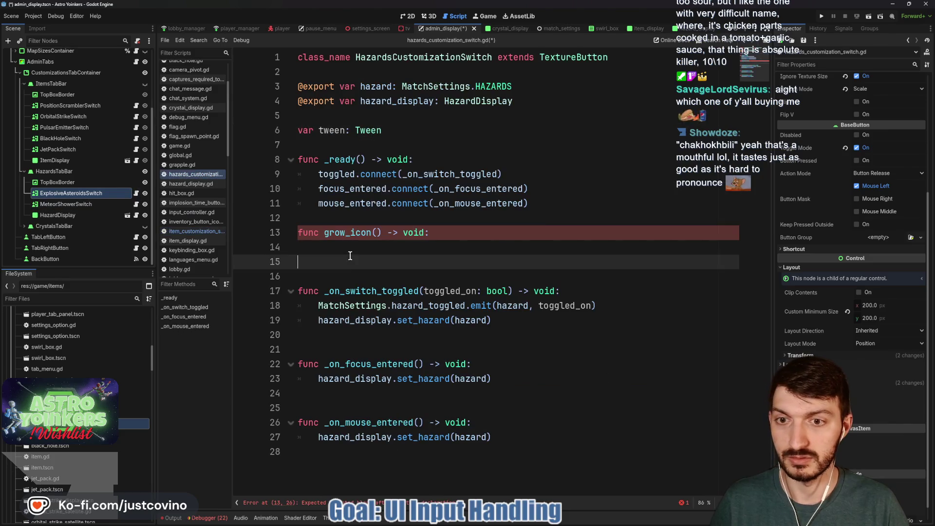
{"action": "triple_click", "coordinate": [444, 233]}
{"action": "key", "text": "ctrl+v"}
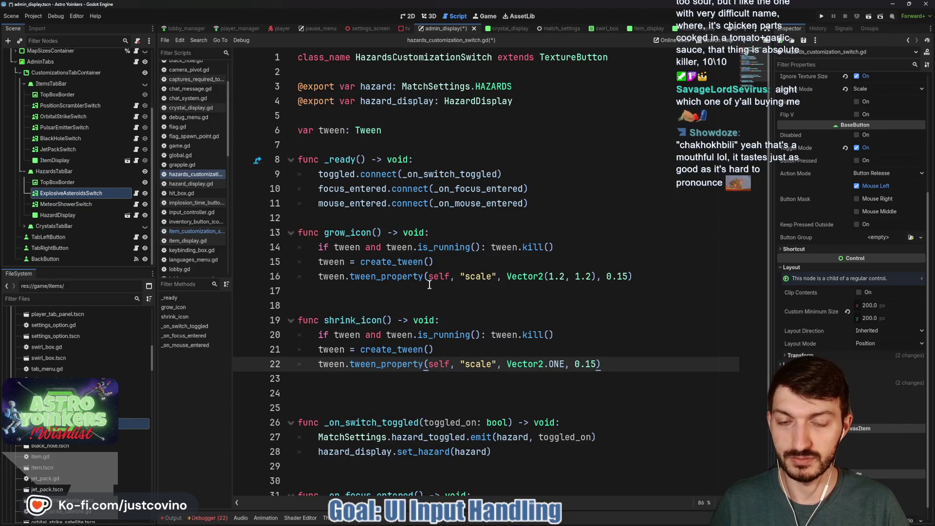
- Fix spacing around the pasted tween functions and save the hazards script
{"action": "left_click", "coordinate": [323, 222]}
{"action": "key", "text": "Return"}
{"action": "scroll", "coordinate": [321, 302], "scroll_direction": "down", "scroll_amount": 1}
{"action": "left_click", "coordinate": [322, 379]}
{"action": "key", "text": "BackSpace"}
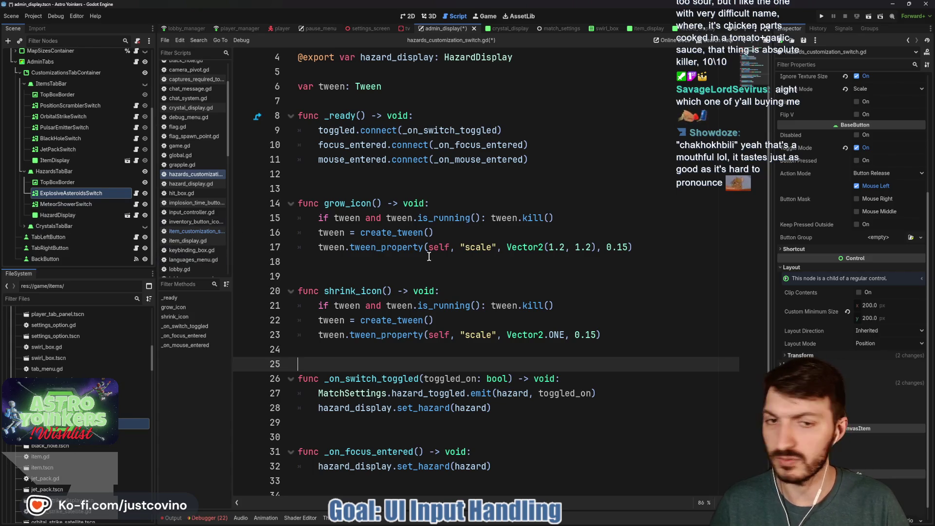
{"action": "left_click", "coordinate": [500, 264]}
{"action": "key", "text": "ctrl+s"}
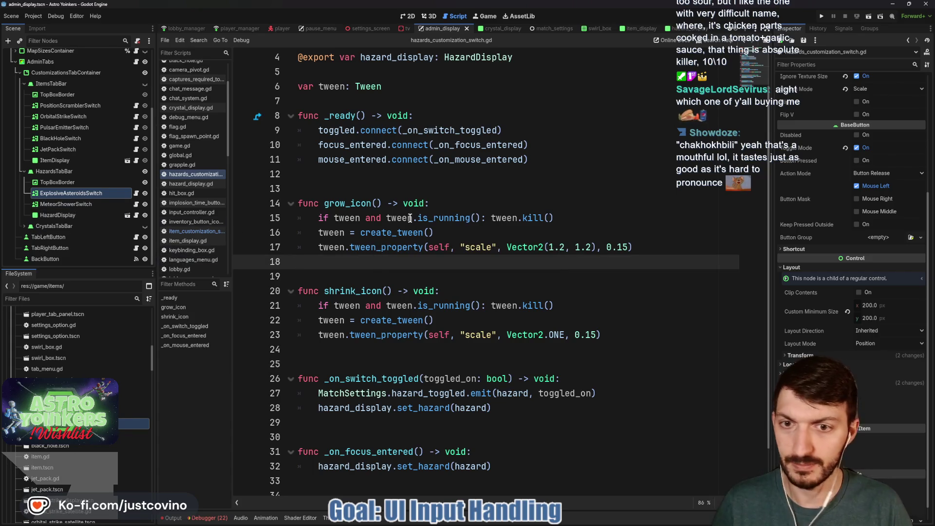
- Connect mouse_exited to _on_mouse_exited in _ready
{"action": "left_click", "coordinate": [559, 160]}
{"action": "key", "text": "Return"}
{"action": "type", "text": "mouse"}
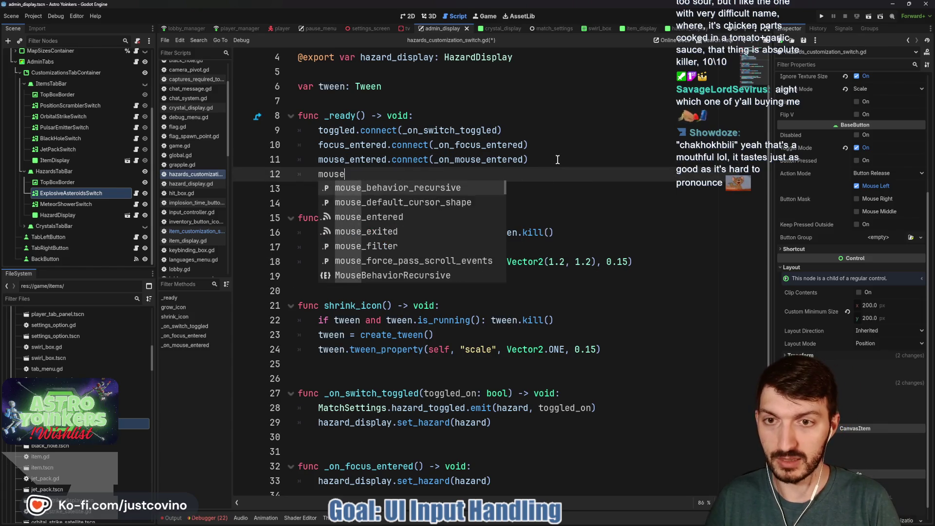
{"action": "type", "text": "_exited.connect(_on_mouse"}
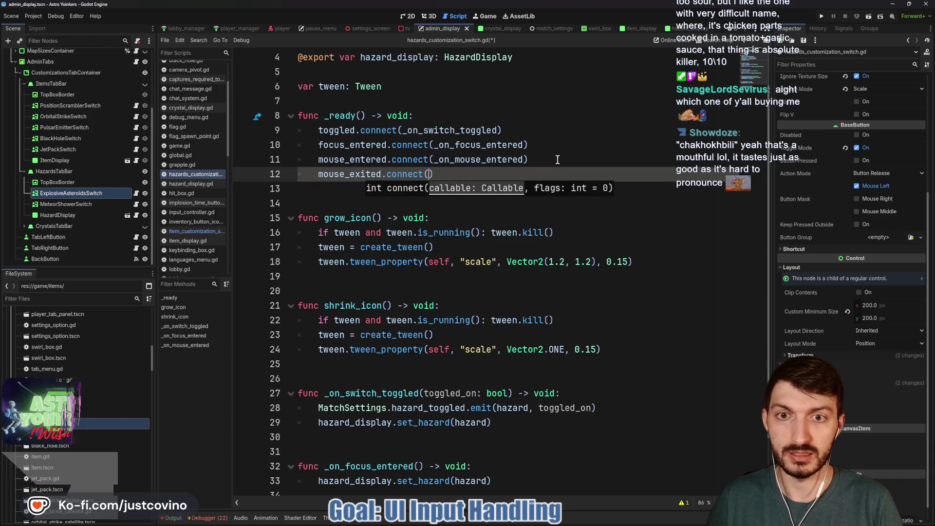
{"action": "type", "text": "_exited"}
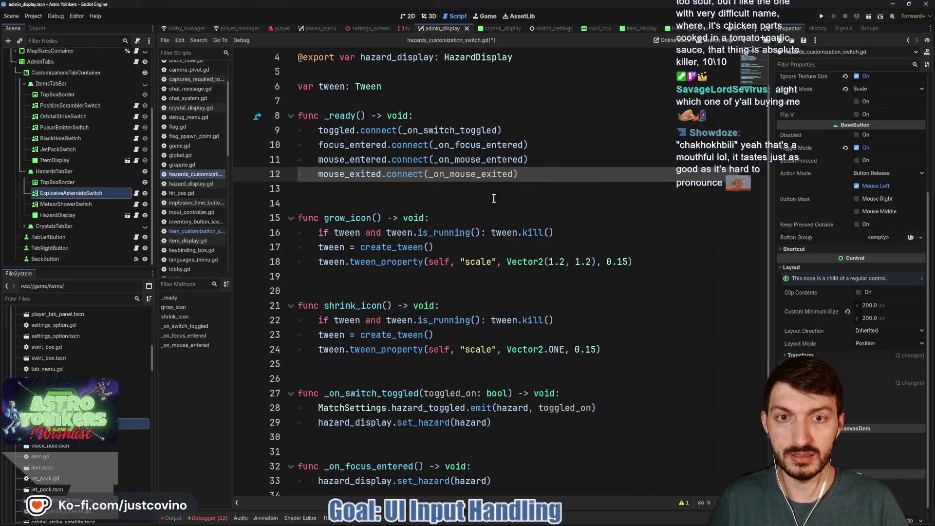
{"action": "scroll", "coordinate": [494, 199], "scroll_direction": "down", "scroll_amount": 2}
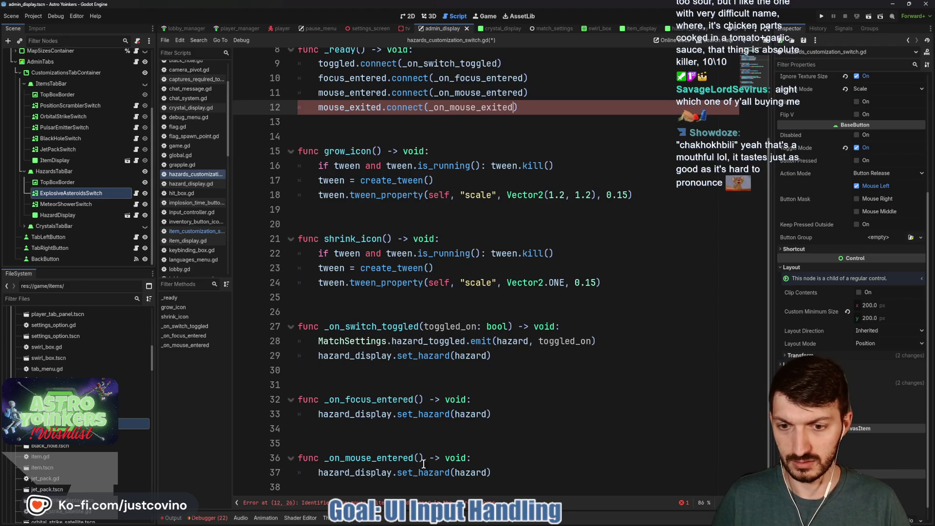
- Add an _on_mouse_exited() -> void function at the end of the file that calls shrink_icon()
{"action": "left_click", "coordinate": [461, 481]}
{"action": "key", "text": "Return"}
{"action": "key", "text": "Return"}
{"action": "key", "text": "Return"}
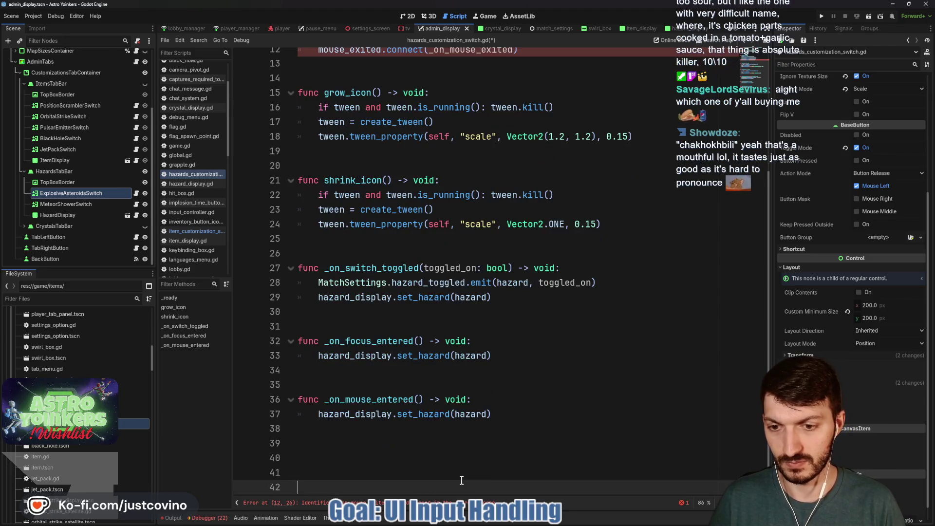
{"action": "key", "text": "Up"}
{"action": "key", "text": "Up"}
{"action": "key", "text": "Up"}
{"action": "key", "text": "Return"}
{"action": "type", "text": "func "}
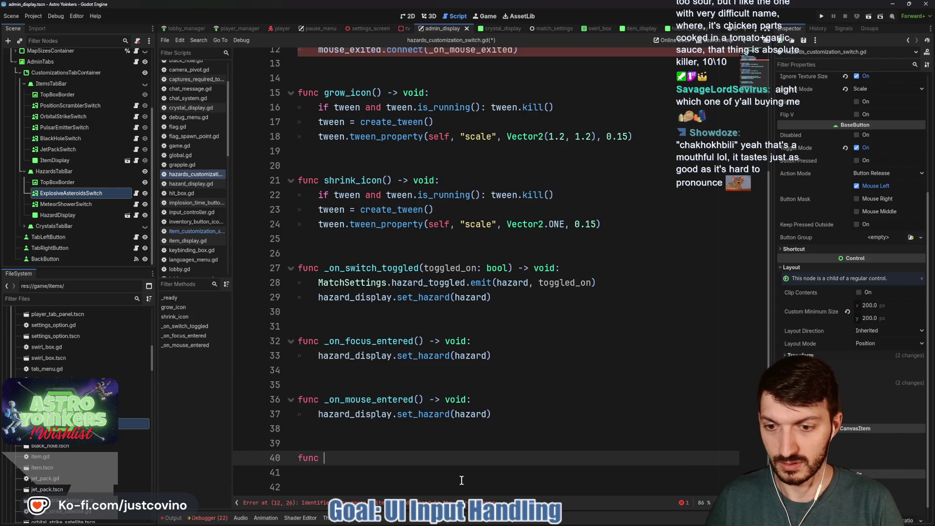
{"action": "type", "text": "_on_mouse_ex"}
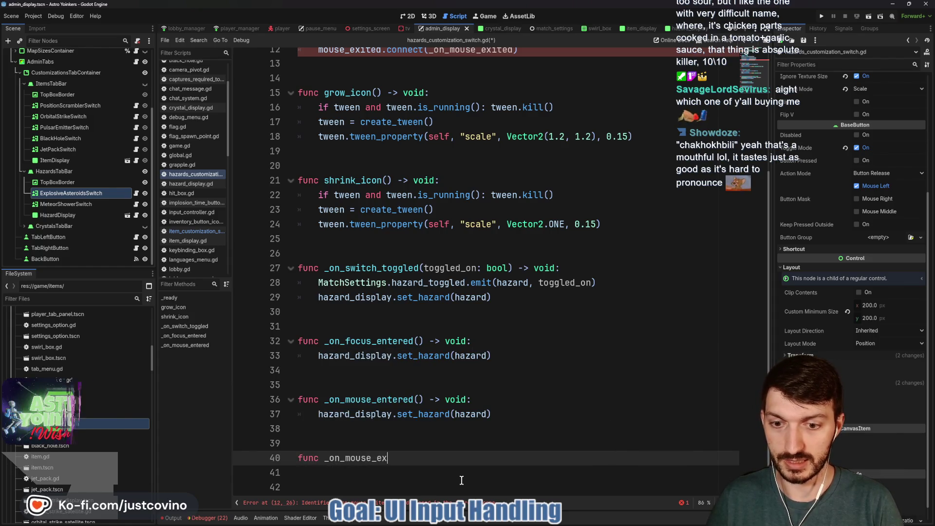
{"action": "type", "text": "ited() -> void:"}
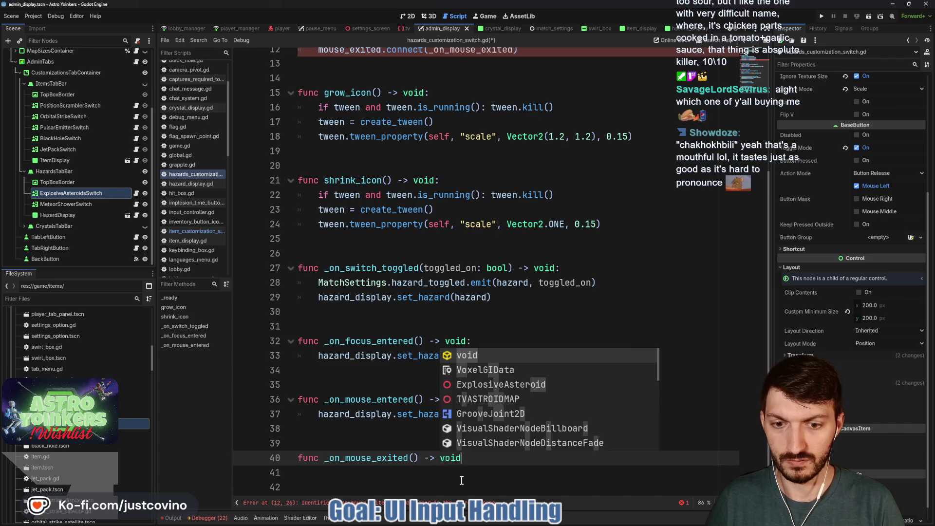
{"action": "key", "text": "Return"}
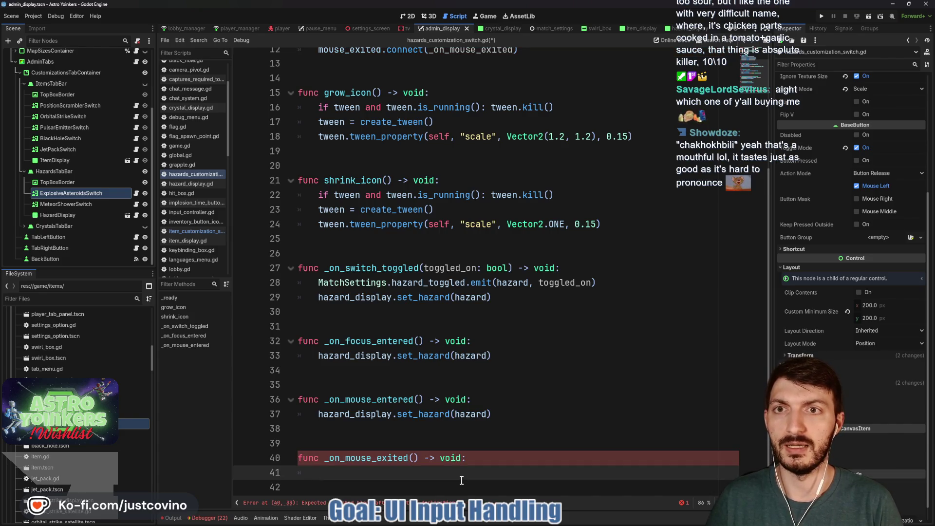
{"action": "type", "text": "m"}
{"action": "key", "text": "BackSpace"}
{"action": "type", "text": "shri"}
{"action": "key", "text": "Return"}
- Call grow_icon() inside _on_mouse_entered and save the script
{"action": "left_click", "coordinate": [503, 413]}
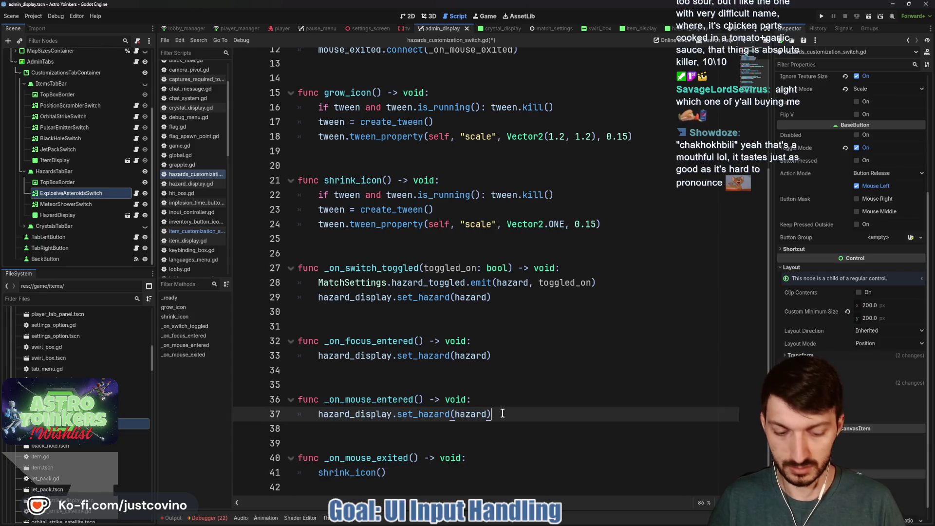
{"action": "key", "text": "Return"}
{"action": "type", "text": "grow"}
{"action": "key", "text": "Return"}
{"action": "key", "text": "ctrl+s"}
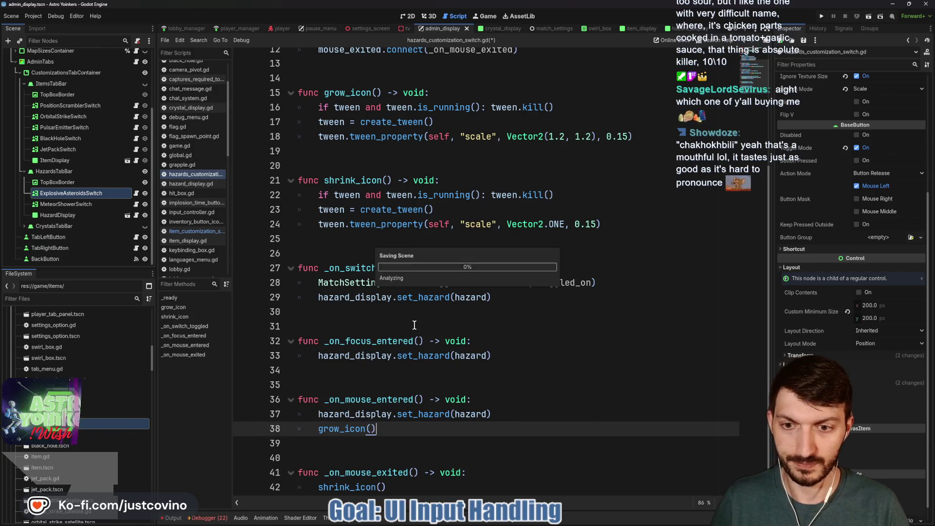
{"action": "left_click", "coordinate": [366, 326]}
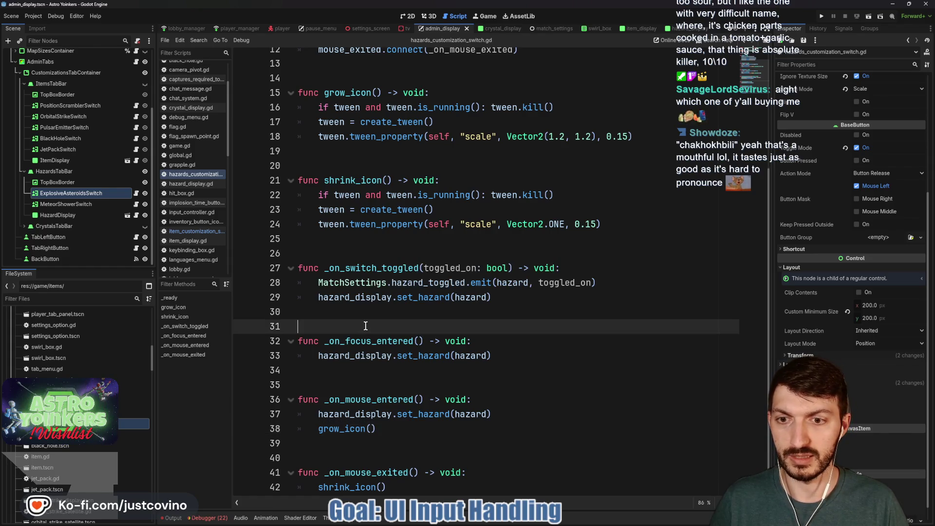
{"action": "left_click", "coordinate": [342, 247]}
- Add _on_visibility_changed() assigning button_pressed = MatchSettings.hazards_dictionary[hazard]["toggled"], then save
{"action": "key", "text": "Return"}
{"action": "key", "text": "Return"}
{"action": "key", "text": "Return"}
{"action": "key", "text": "Up"}
{"action": "key", "text": "Up"}
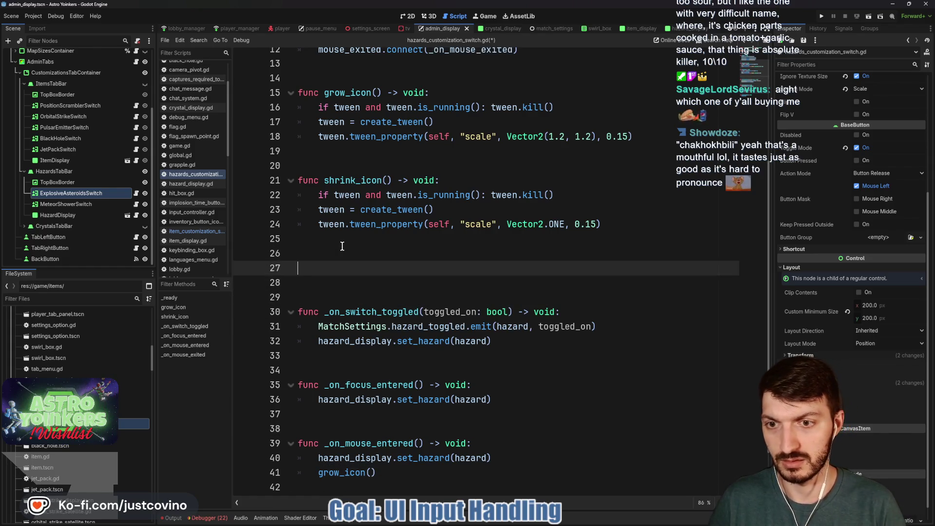
{"action": "type", "text": "func _on_visibility_chage"}
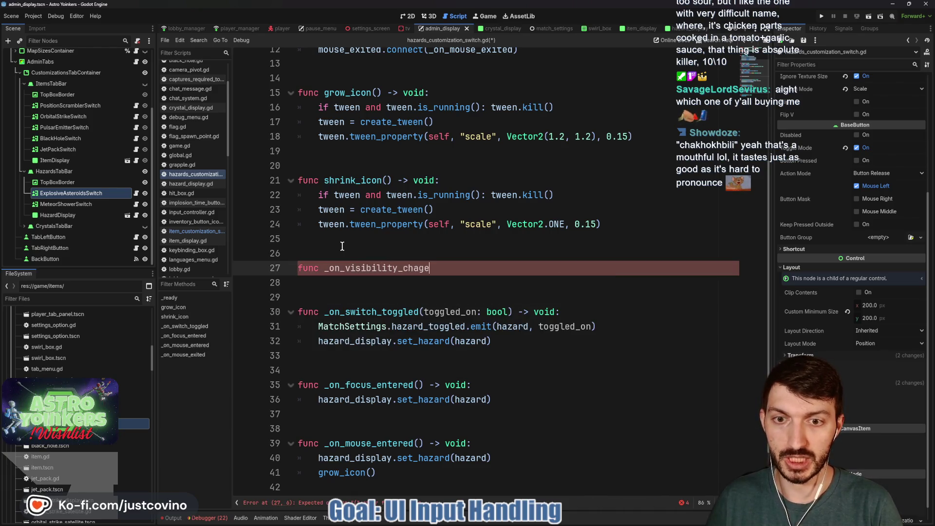
{"action": "key", "text": "BackSpace"}
{"action": "key", "text": "BackSpace"}
{"action": "type", "text": "nged() "}
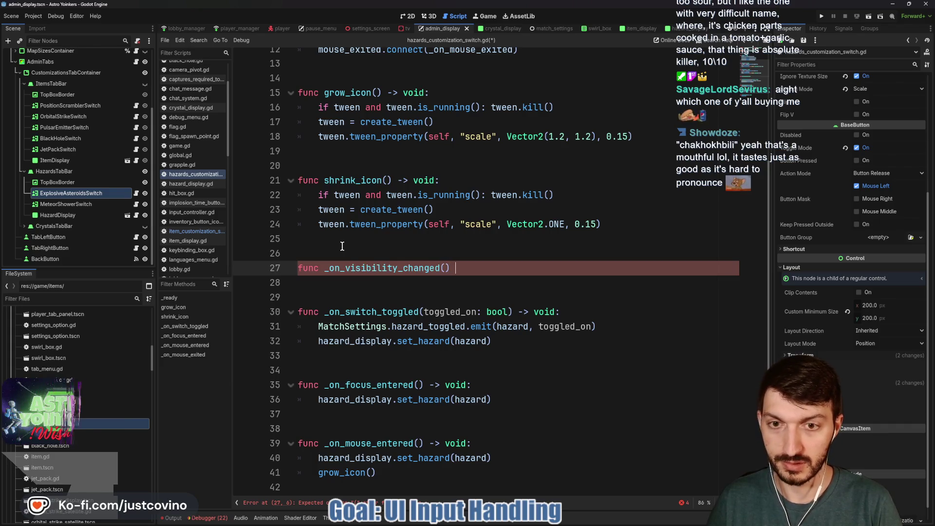
{"action": "type", "text": "-> void:"}
{"action": "key", "text": "Return"}
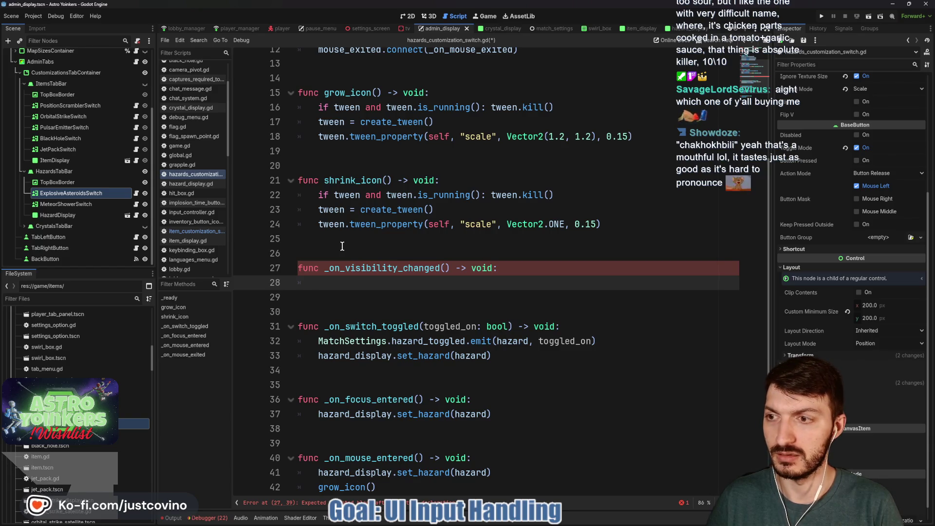
{"action": "type", "text": "b"}
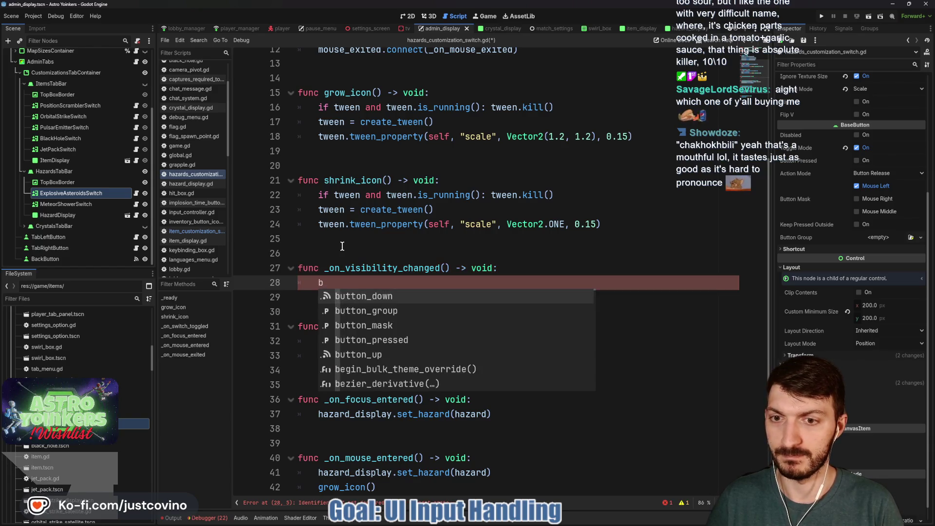
{"action": "type", "text": "utton_pre"}
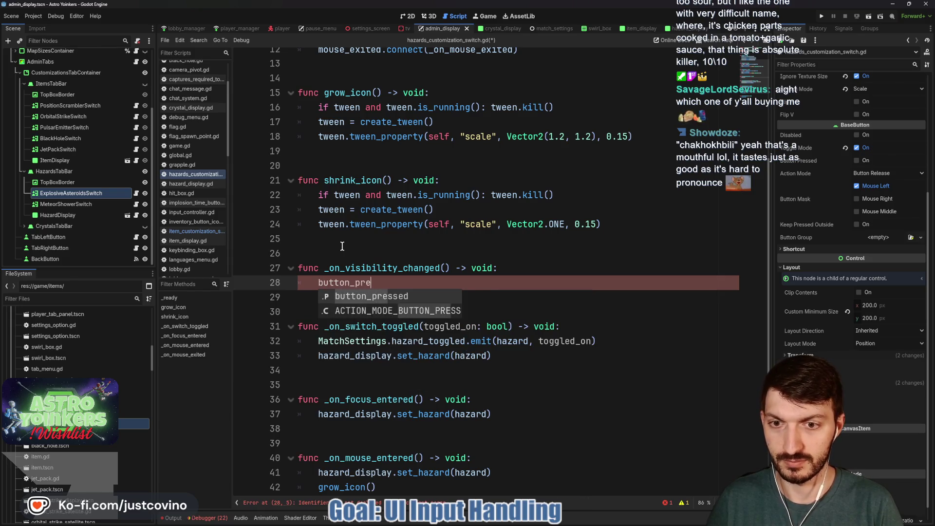
{"action": "type", "text": "ssed = MatchS"}
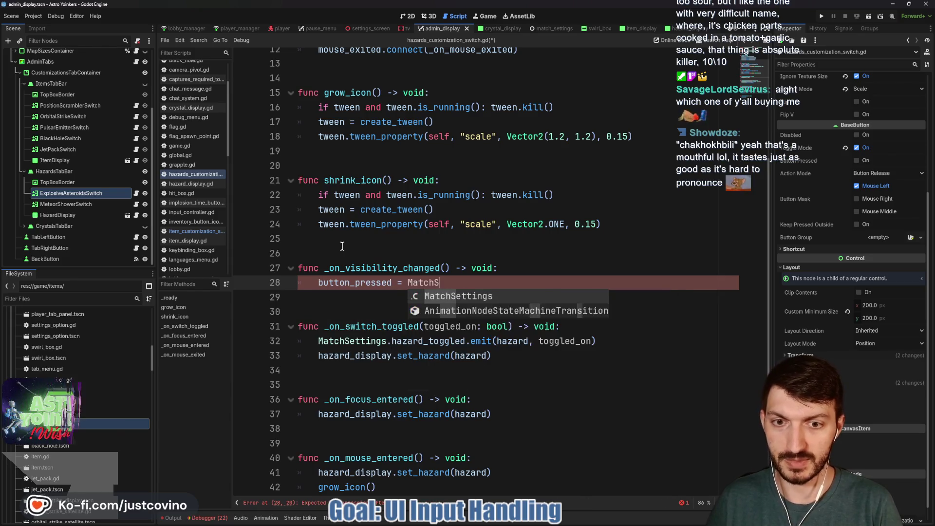
{"action": "type", "text": "ettings."}
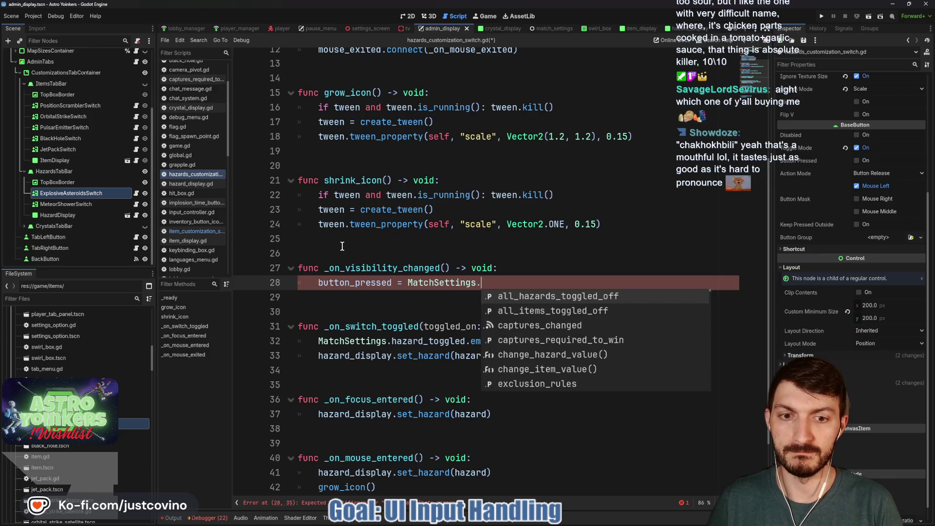
{"action": "type", "text": "hazards"}
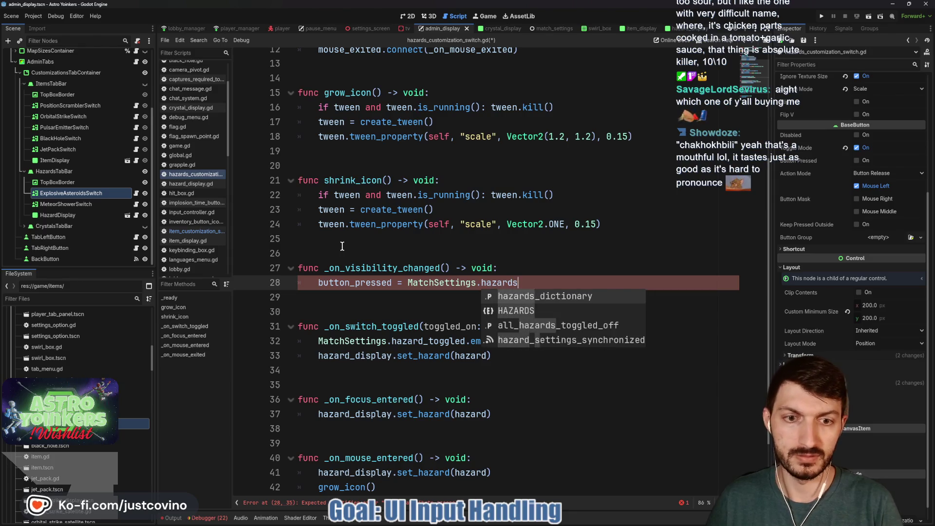
{"action": "key", "text": "Return"}
{"action": "type", "text": "hazard"}
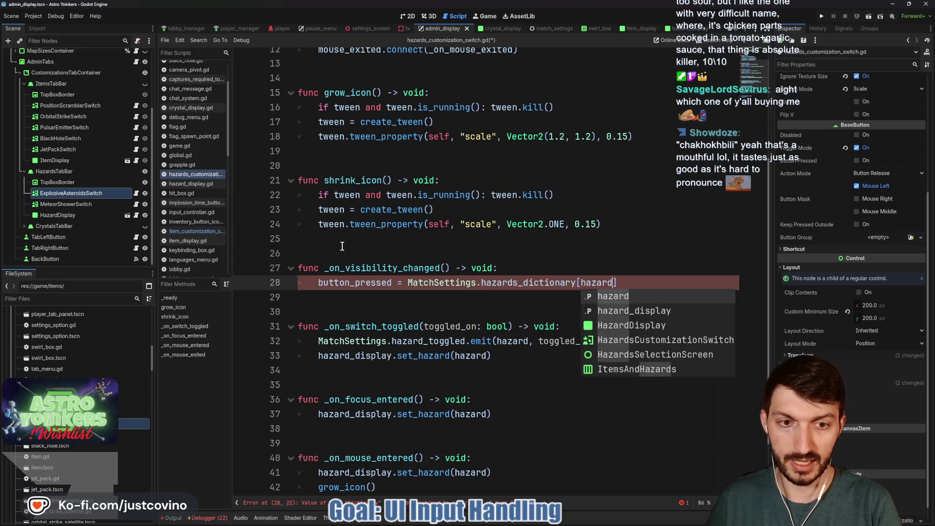
{"action": "type", "text": "][\"togg"}
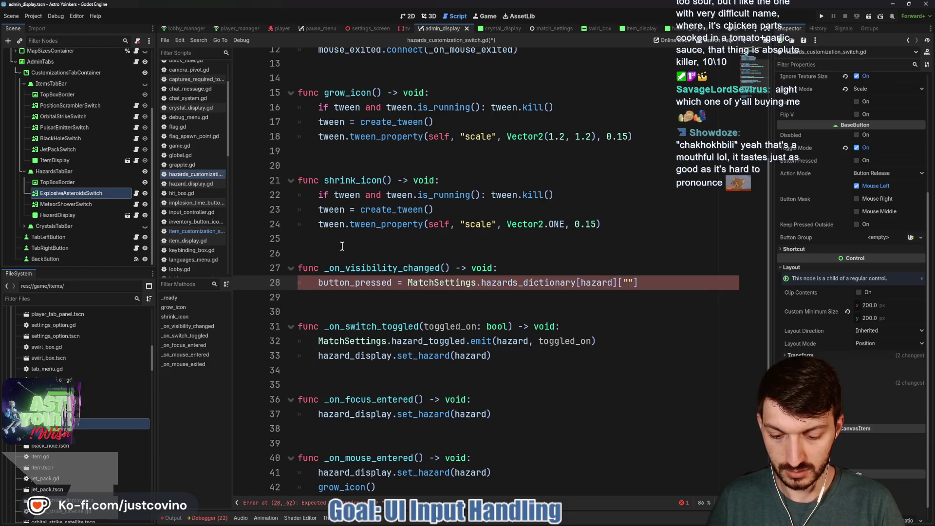
{"action": "left_click", "coordinate": [395, 299]}
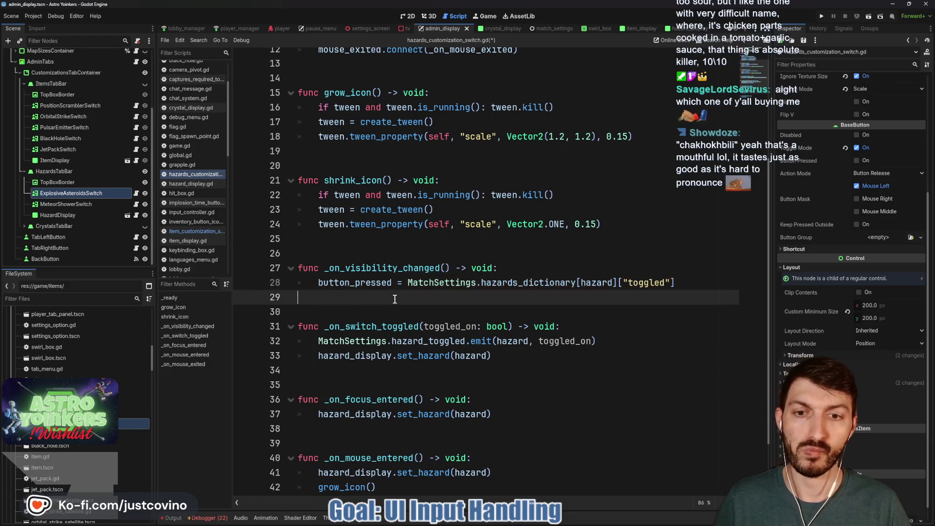
{"action": "key", "text": "ctrl+s"}
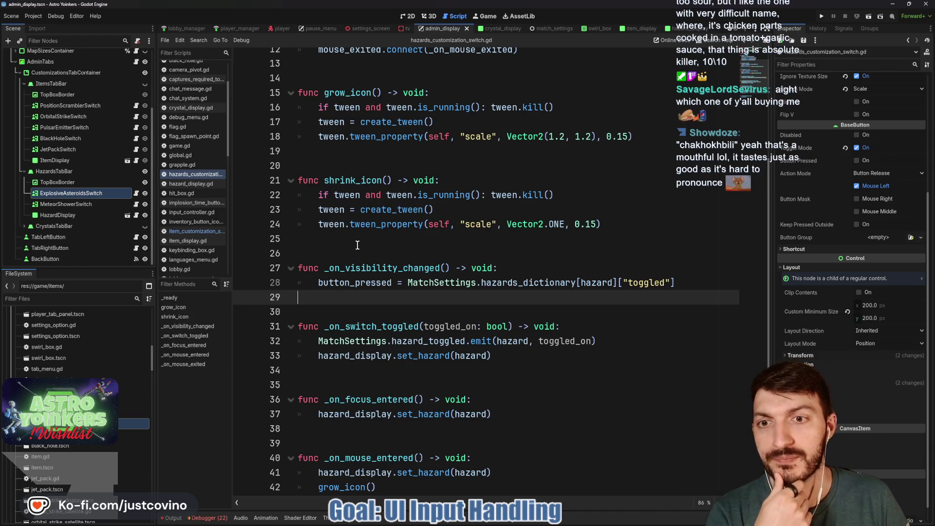
{"action": "scroll", "coordinate": [357, 245], "scroll_direction": "up", "scroll_amount": 2}
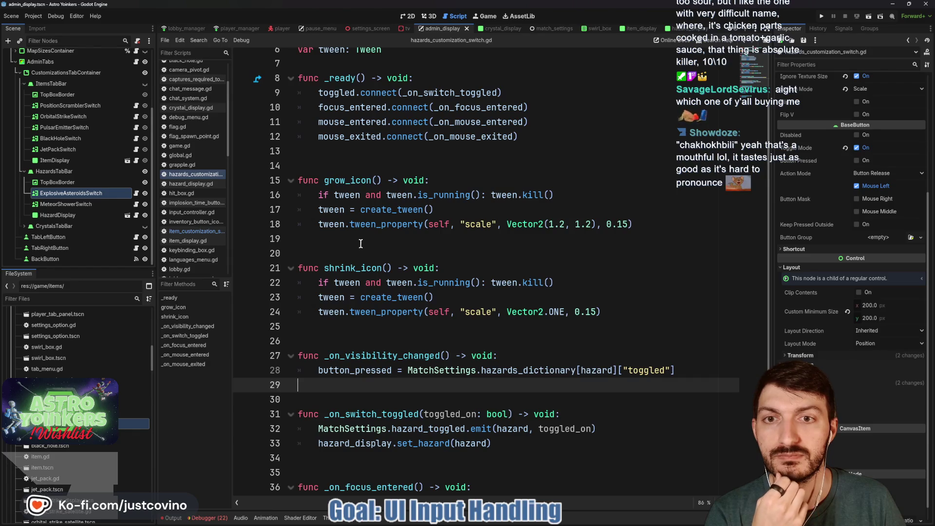
{"action": "left_click", "coordinate": [536, 132]}
- Add visibility_changed.connect(_on_visibility_changed) to _ready and save the script
{"action": "key", "text": "Return"}
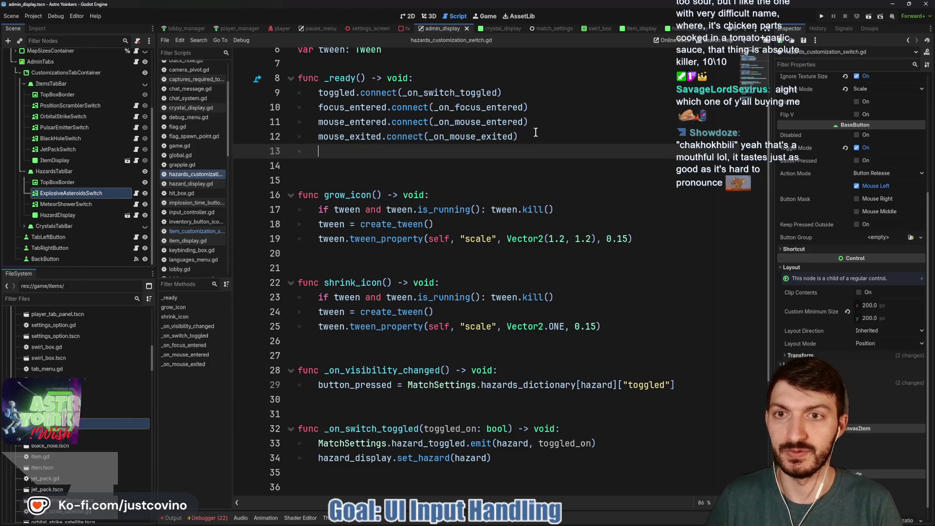
{"action": "type", "text": "vi"}
{"action": "key", "text": "Return"}
{"action": "type", "text": ".c"}
{"action": "key", "text": "Return"}
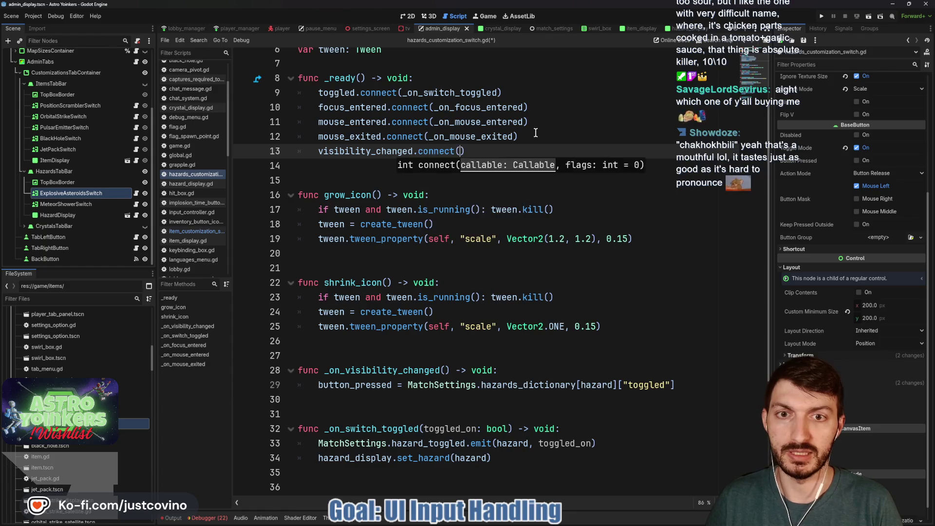
{"action": "type", "text": "_on"}
{"action": "type", "text": "_vis"}
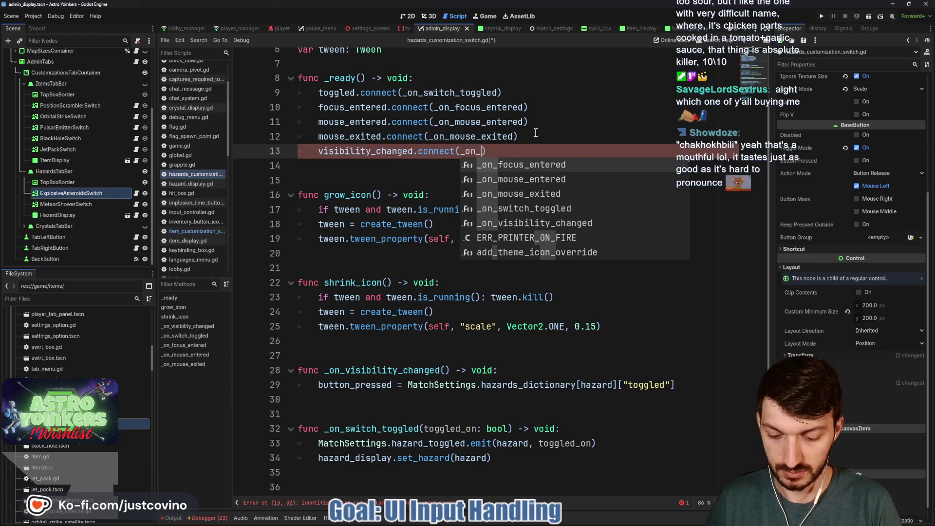
{"action": "key", "text": "Return"}
{"action": "left_click", "coordinate": [452, 180]}
{"action": "key", "text": "ctrl+s"}
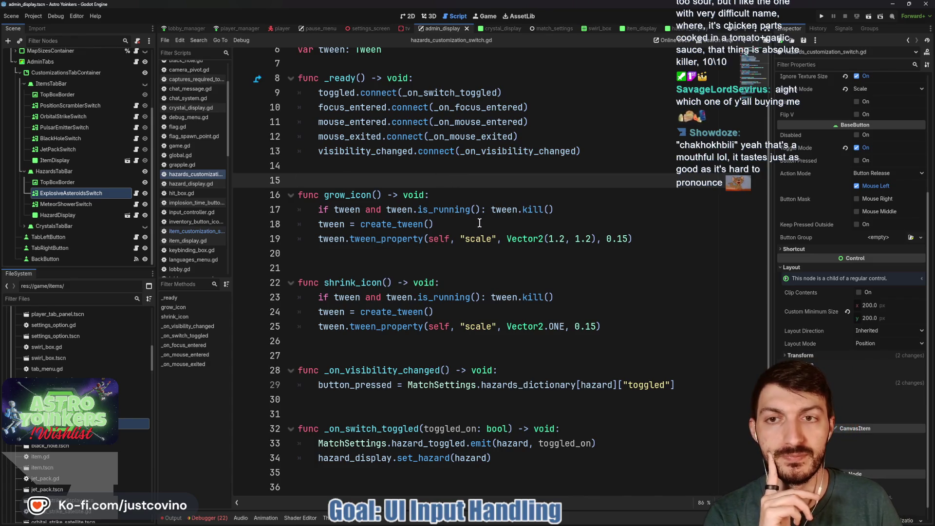
- Run the project to test the switch changes
{"action": "scroll", "coordinate": [479, 220], "scroll_direction": "down", "scroll_amount": 4}
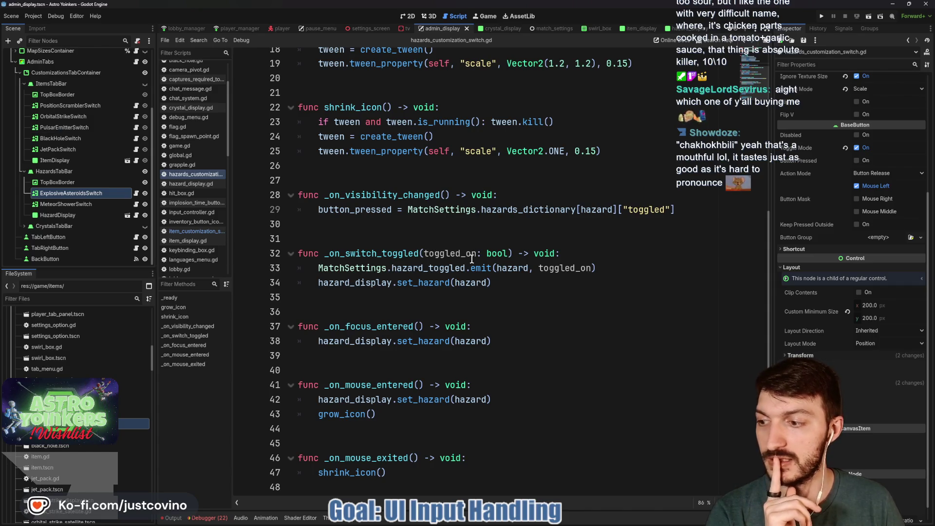
{"action": "left_click", "coordinate": [464, 165]}
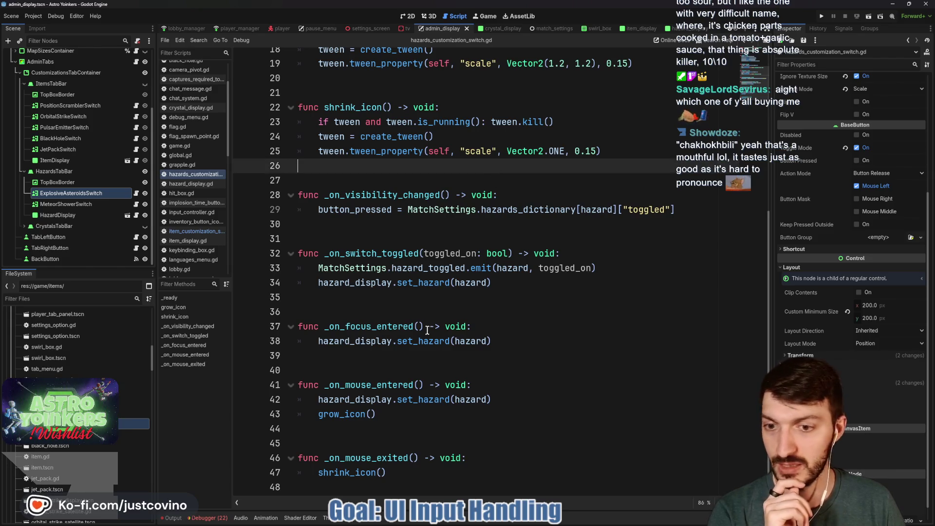
{"action": "left_click", "coordinate": [822, 18]}
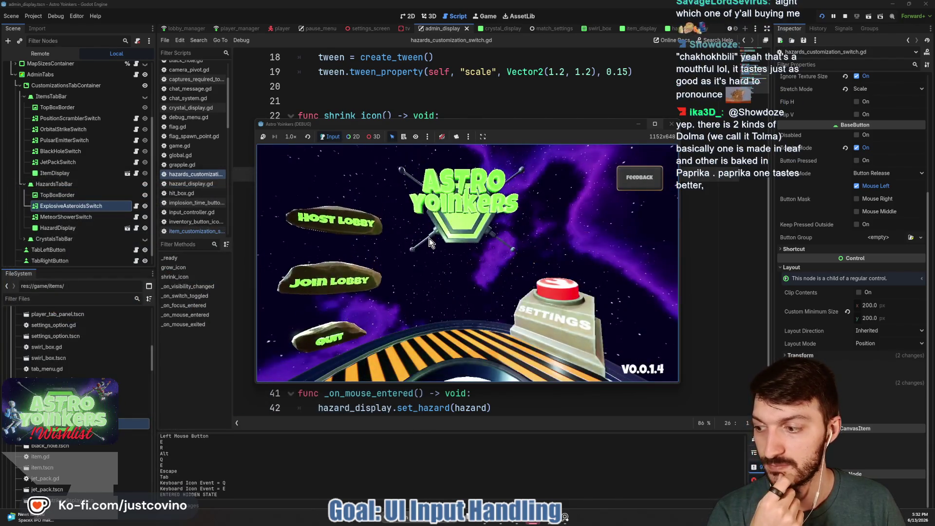
- Host a new lobby and walk the character toward the central hall
{"action": "left_click", "coordinate": [325, 221]}
{"action": "left_click", "coordinate": [469, 230]}
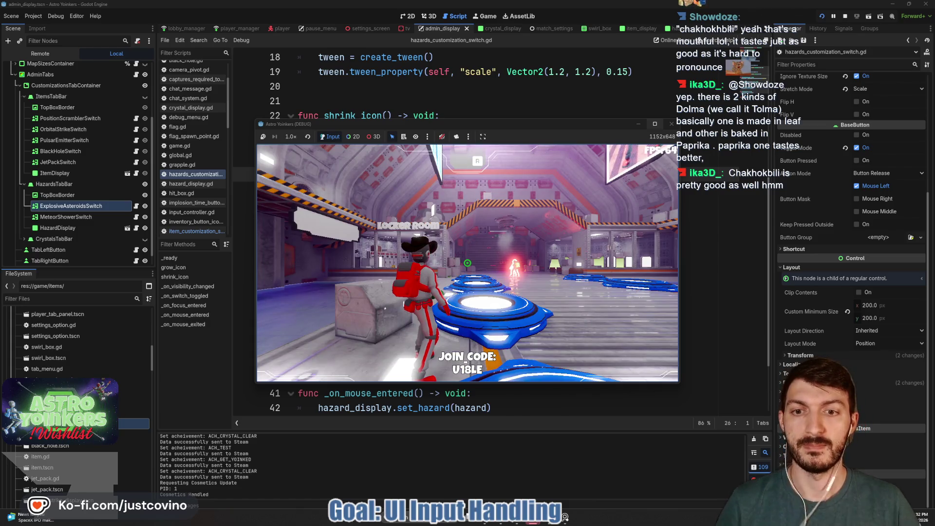
{"action": "key", "text": "w"}
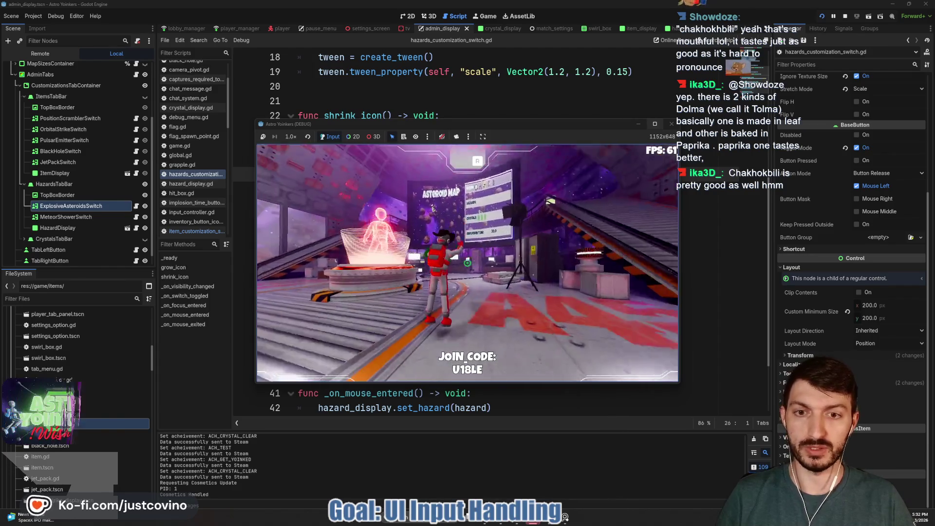
{"action": "key", "text": "w"}
{"action": "key", "text": "w"}
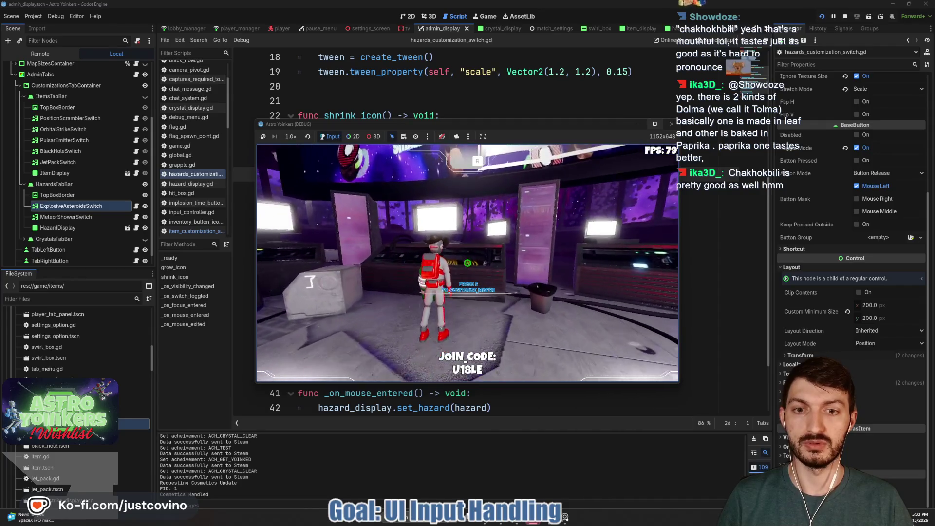
- Open the customization menu, check the Items and Hazards pages, then stop the game
{"action": "key", "text": "e"}
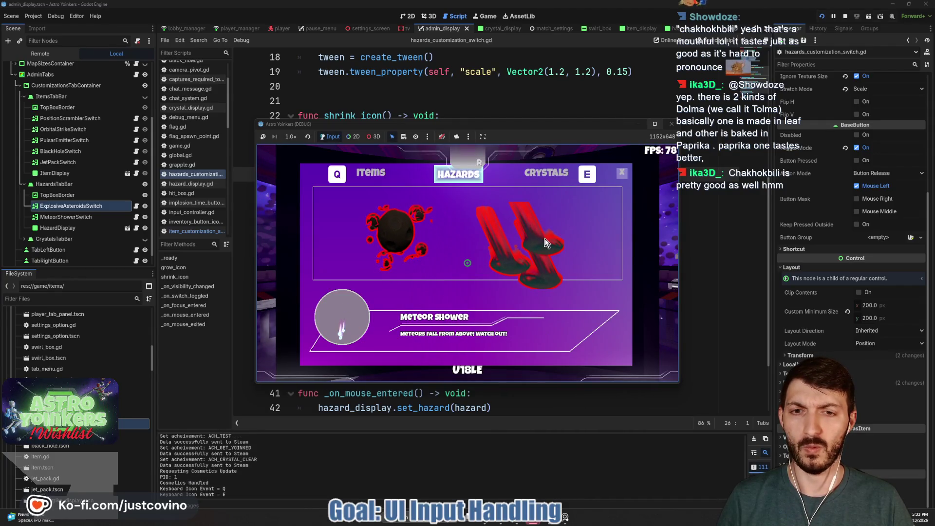
{"action": "left_click", "coordinate": [375, 177]}
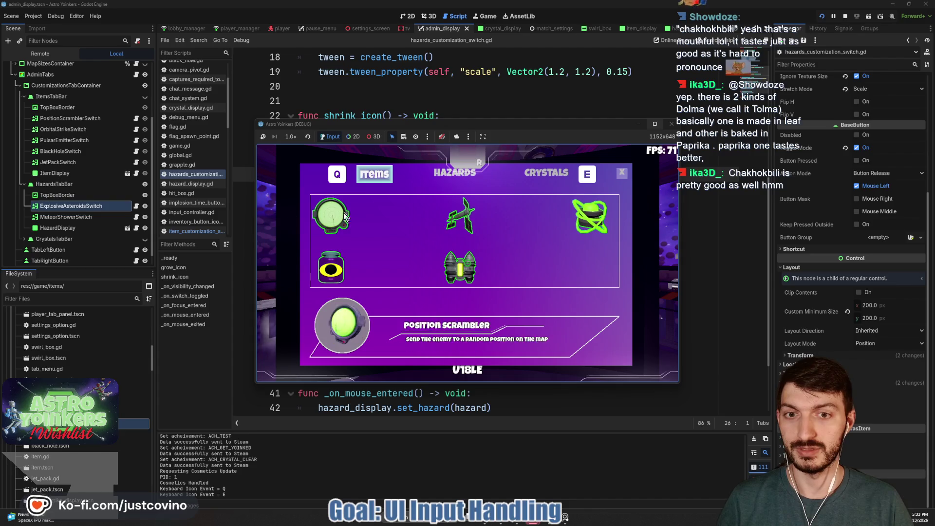
{"action": "left_click", "coordinate": [462, 166]}
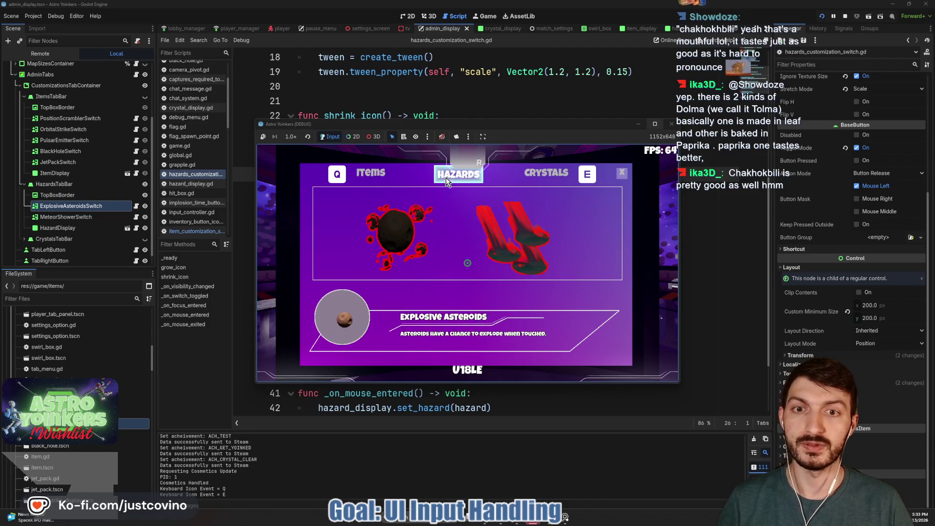
{"action": "left_click", "coordinate": [845, 16]}
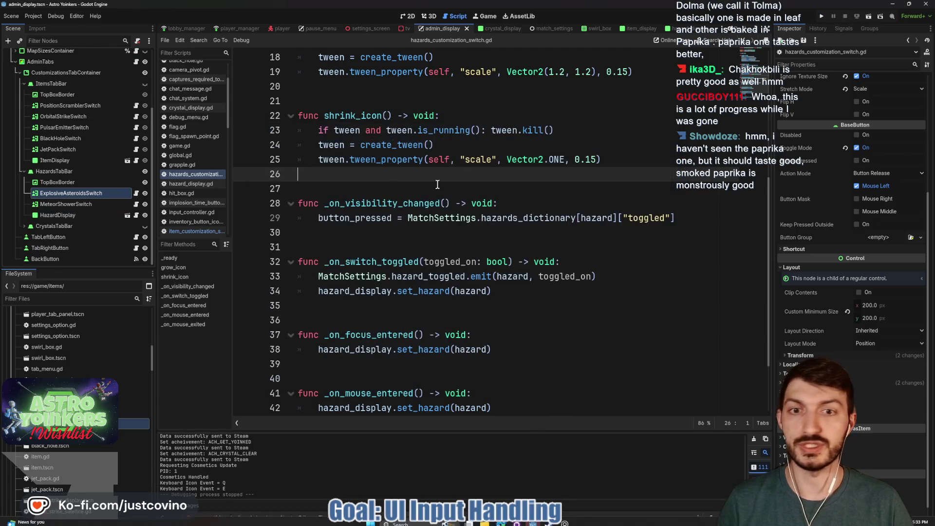
- Set Pivot Offset to 100 × 100 on both ExplosiveAsteroidsSwitch and MeteorShowerSwitch
{"action": "left_click", "coordinate": [73, 204], "text": "ctrl"}
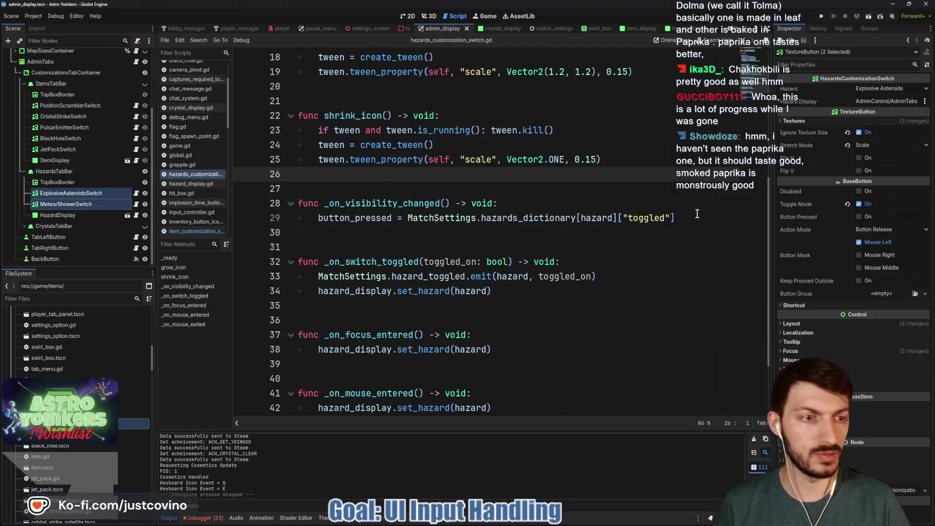
{"action": "left_click", "coordinate": [799, 325]}
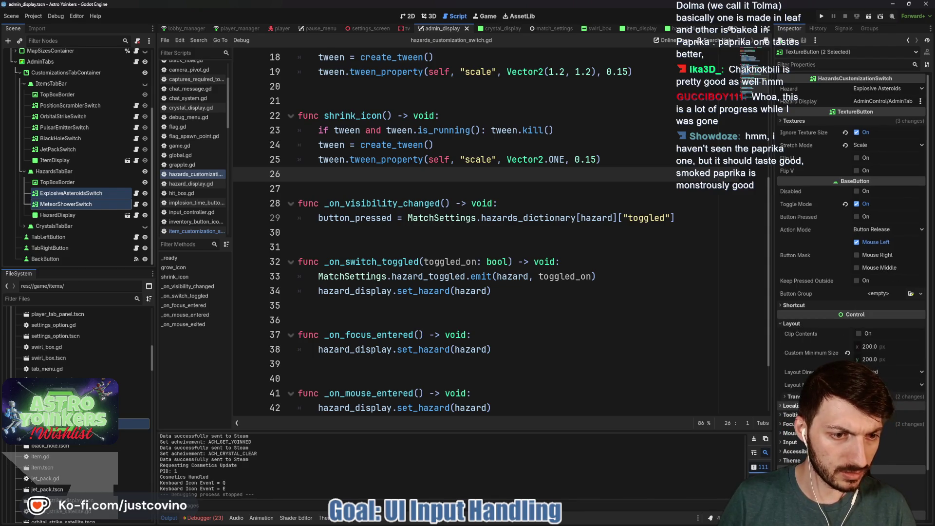
{"action": "left_click", "coordinate": [887, 396]}
{"action": "scroll", "coordinate": [887, 390], "scroll_direction": "down", "scroll_amount": 4}
{"action": "left_click", "coordinate": [885, 306]}
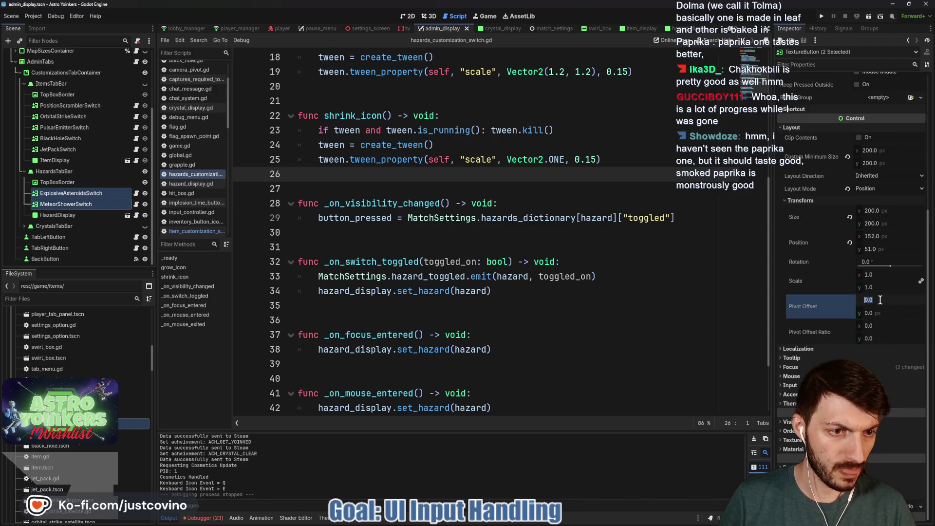
{"action": "type", "text": "100"}
{"action": "key", "text": "Tab"}
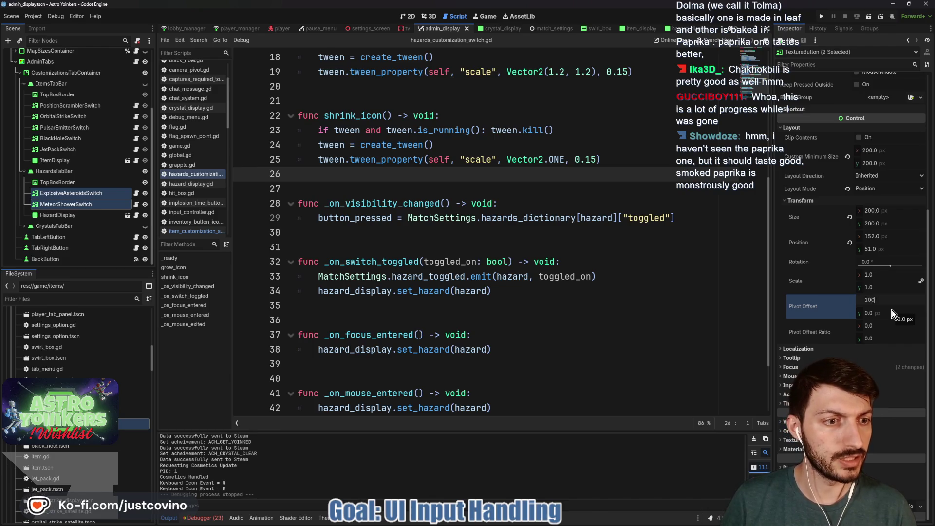
{"action": "type", "text": "100"}
{"action": "key", "text": "Return"}
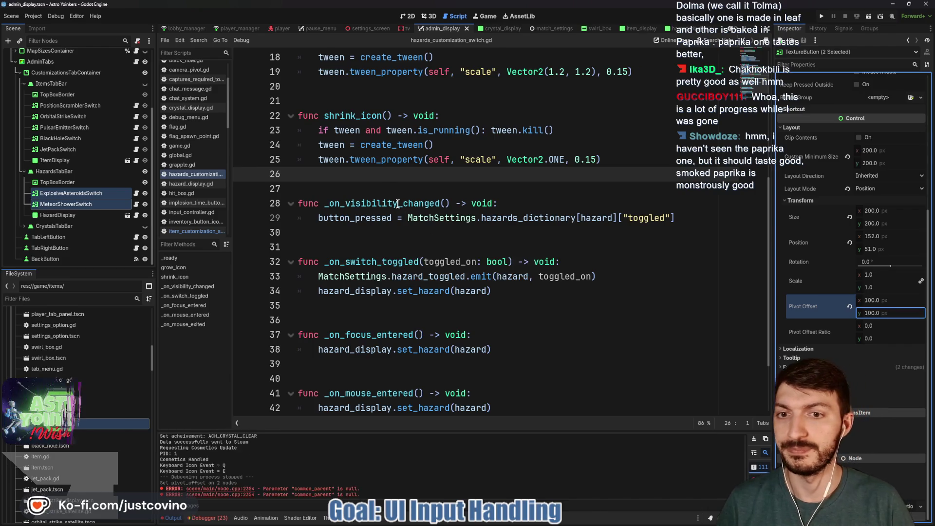
- Locate the shrink and grow tween duration values in the hazards switch script
{"action": "left_click", "coordinate": [541, 188]}
{"action": "left_click", "coordinate": [595, 159]}
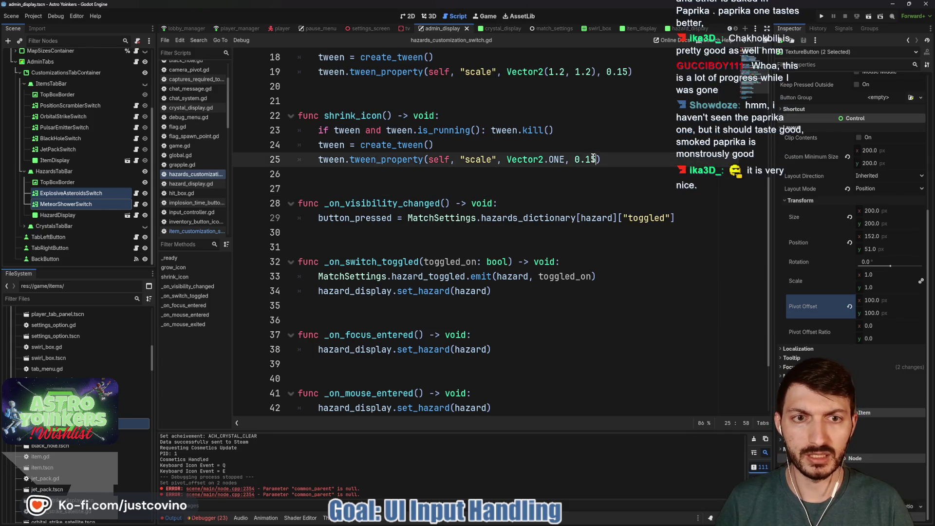
{"action": "scroll", "coordinate": [596, 155], "scroll_direction": "up", "scroll_amount": 1}
{"action": "scroll", "coordinate": [596, 155], "scroll_direction": "up", "scroll_amount": 1}
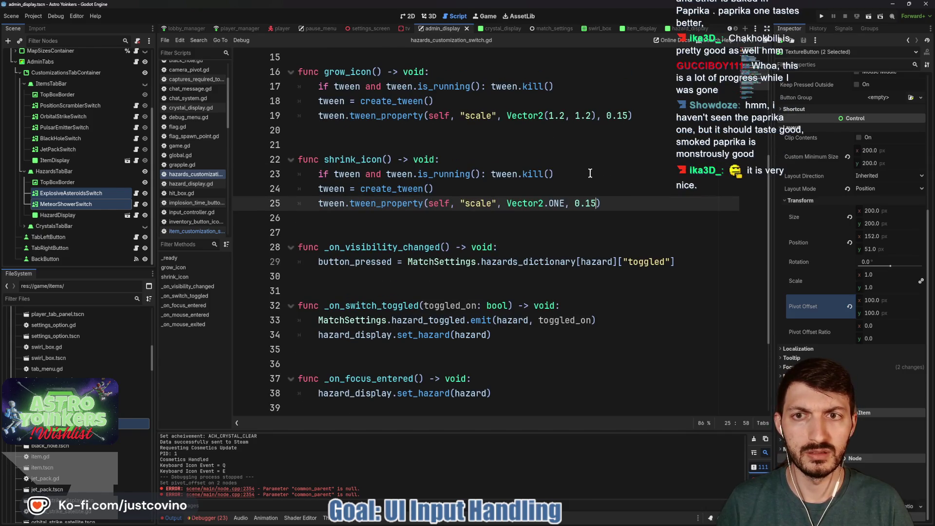
{"action": "left_click", "coordinate": [629, 116]}
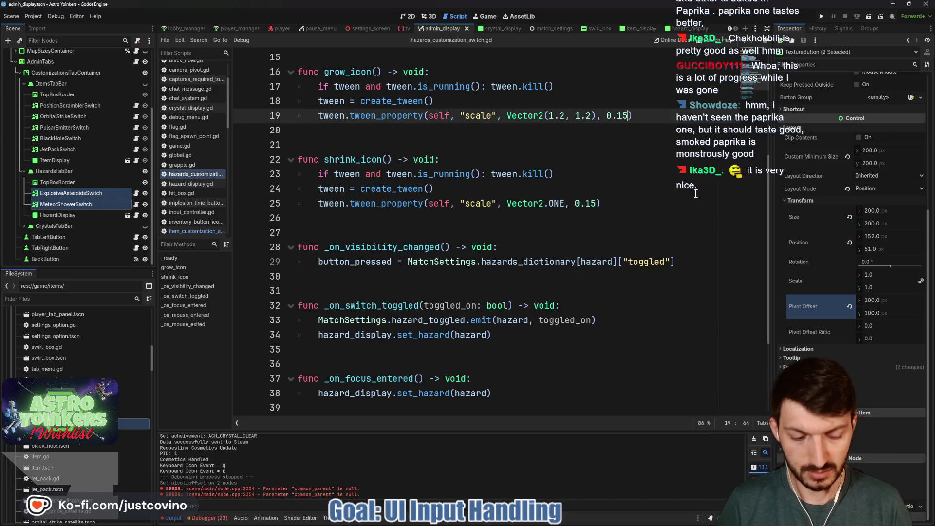
- Change the grow and shrink tween durations from 0.15 to 0.125 in the hazards switch script
{"action": "key", "text": "Left"}
{"action": "type", "text": "2"}
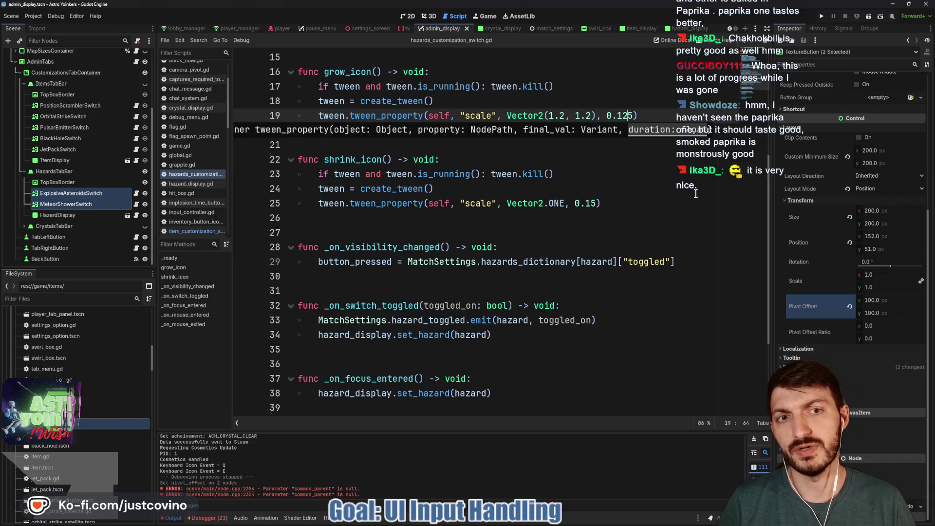
{"action": "left_click", "coordinate": [594, 203]}
{"action": "type", "text": "2"}
{"action": "left_click", "coordinate": [615, 177]}
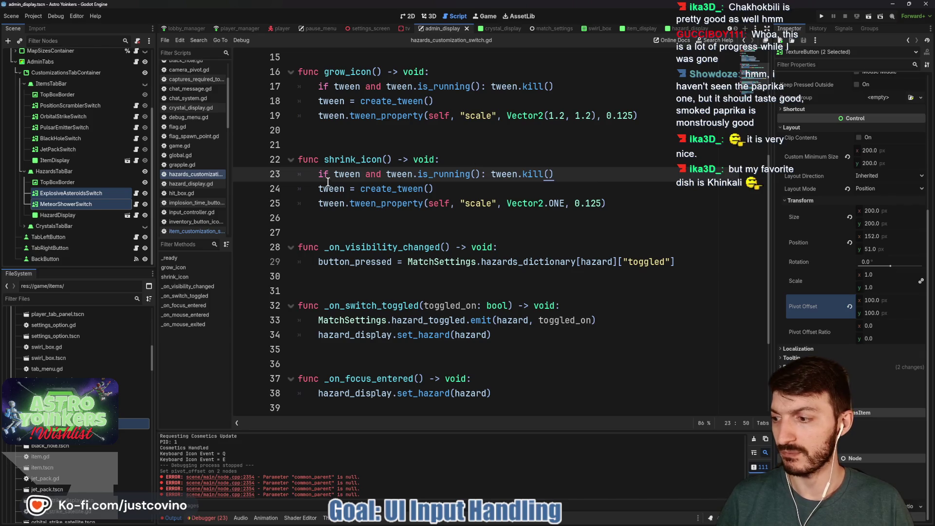
- Make the same 0.125 duration change in item_customization_switch.gd and save it
{"action": "left_click", "coordinate": [61, 150]}
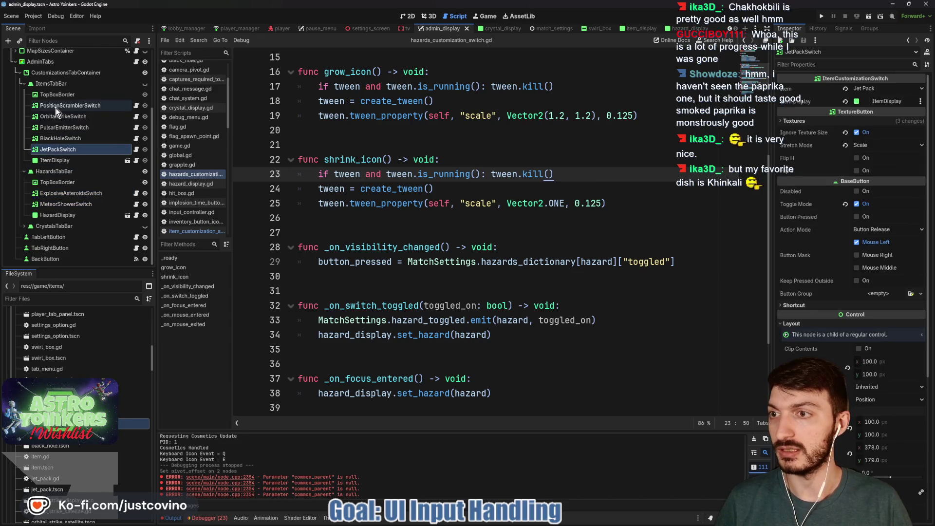
{"action": "left_click", "coordinate": [137, 106]}
{"action": "left_click", "coordinate": [607, 202]}
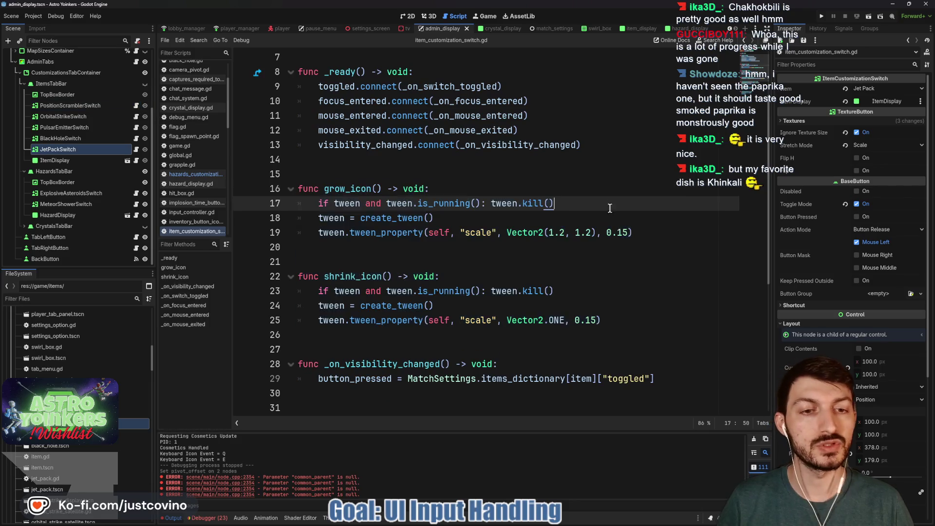
{"action": "left_click", "coordinate": [621, 233]}
{"action": "type", "text": "2"}
{"action": "left_click", "coordinate": [591, 320]}
{"action": "type", "text": "2"}
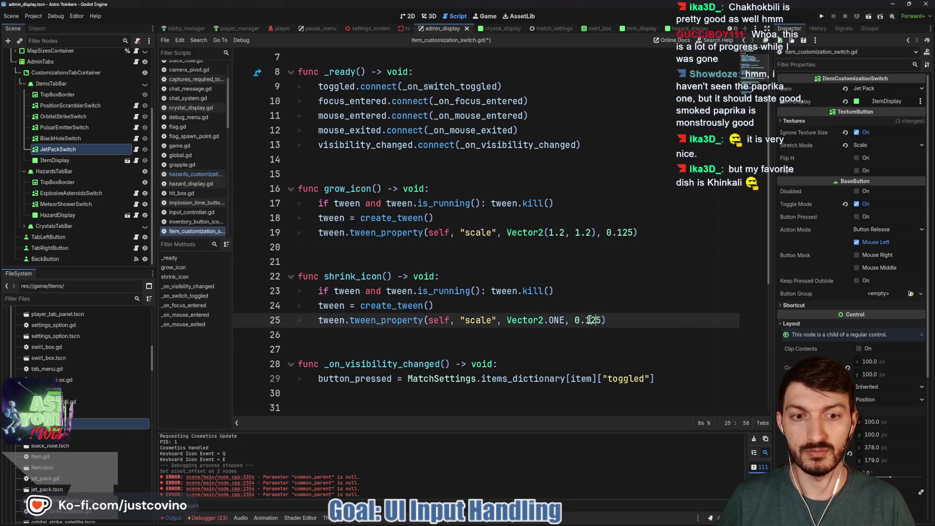
{"action": "left_click", "coordinate": [434, 248]}
{"action": "key", "text": "ctrl+s"}
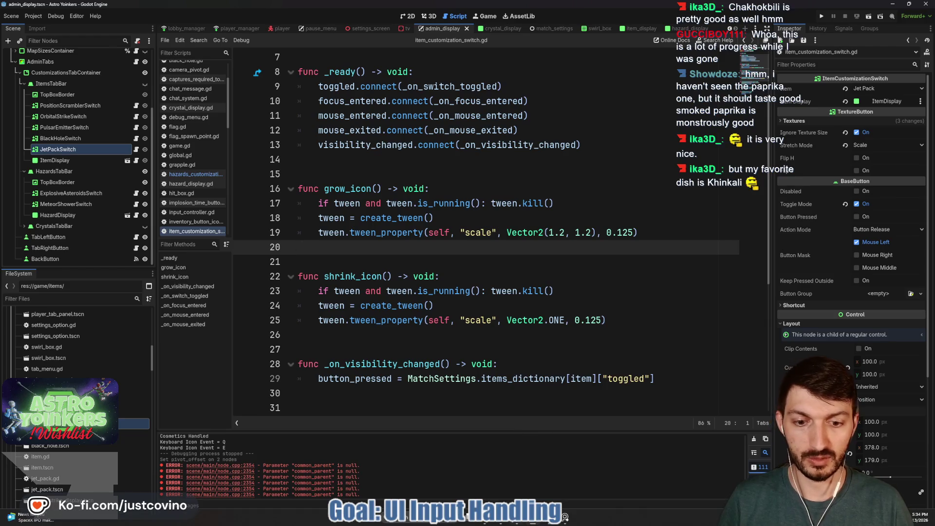
{"action": "left_click", "coordinate": [565, 517]}
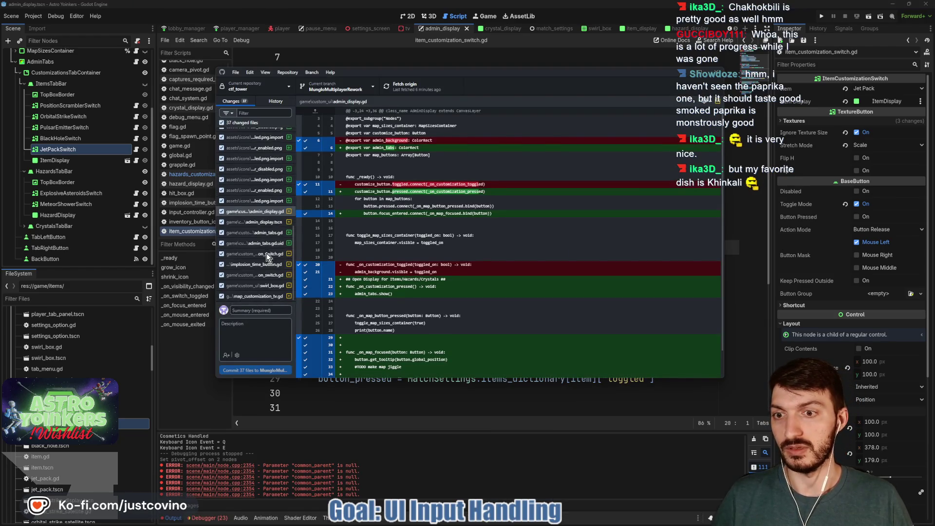
- Commit all 37 files as 'Match Customization beautified more' and push to origin
{"action": "scroll", "coordinate": [267, 257], "scroll_direction": "up", "scroll_amount": 5}
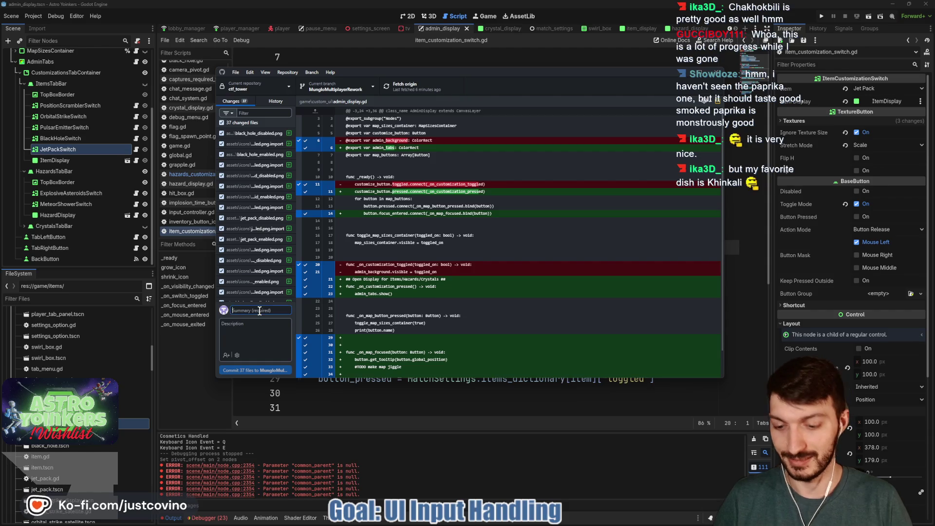
{"action": "type", "text": "s"}
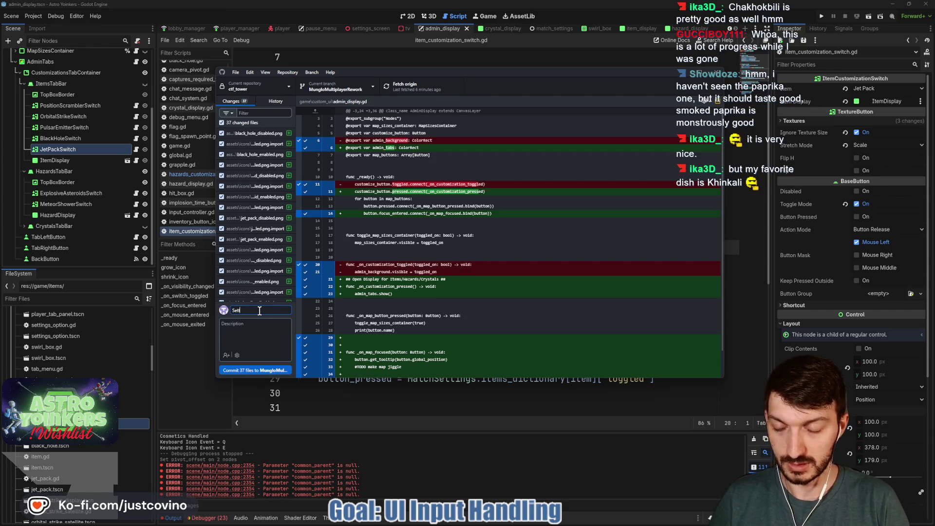
{"action": "key", "text": "ctrl+BackSpace"}
{"action": "type", "text": "Match Customization"}
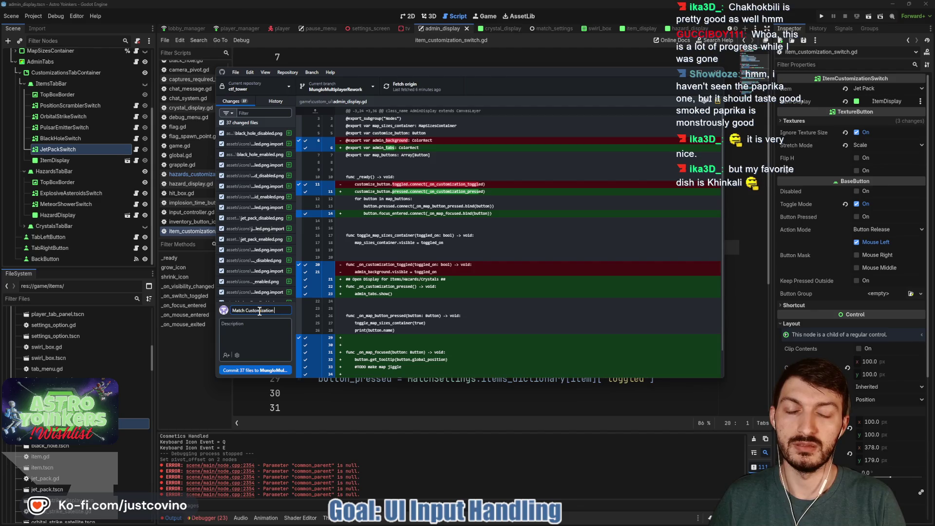
{"action": "type", "text": " beauti"}
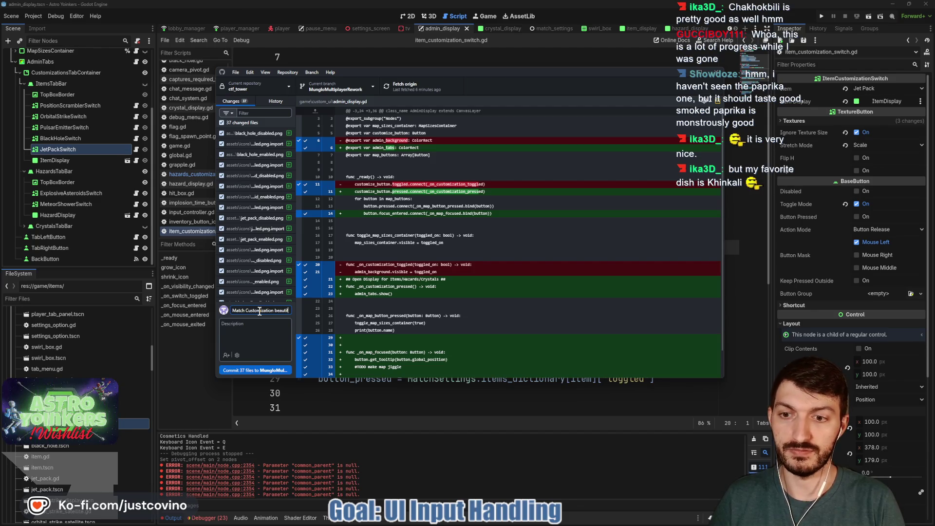
{"action": "type", "text": " more"}
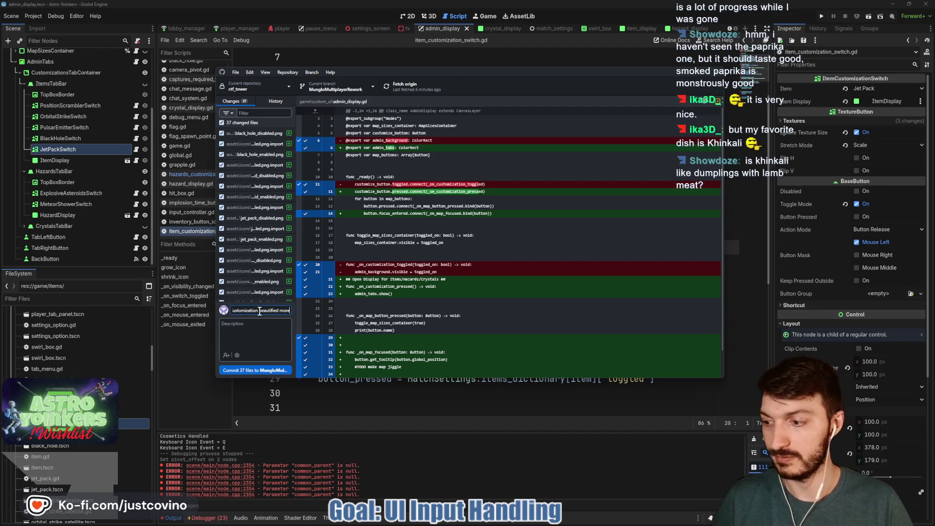
{"action": "left_click", "coordinate": [269, 371]}
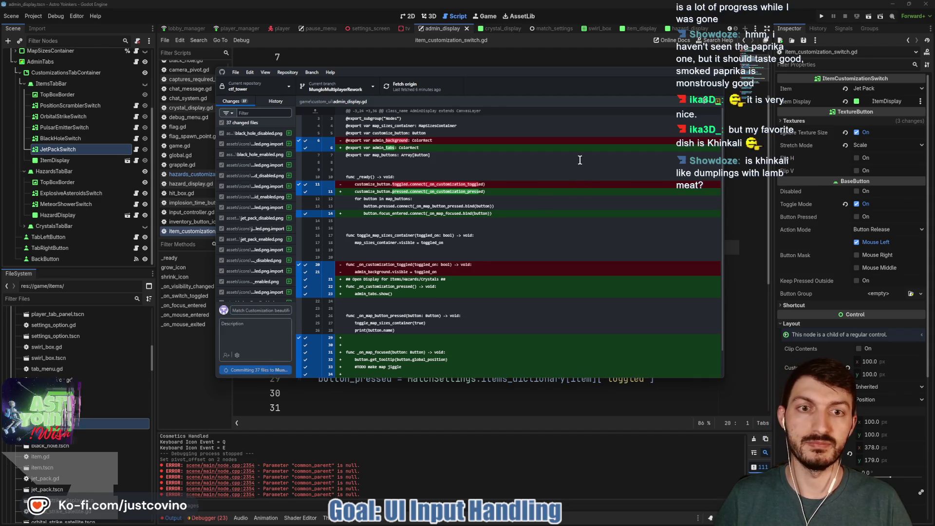
{"action": "left_click", "coordinate": [596, 170]}
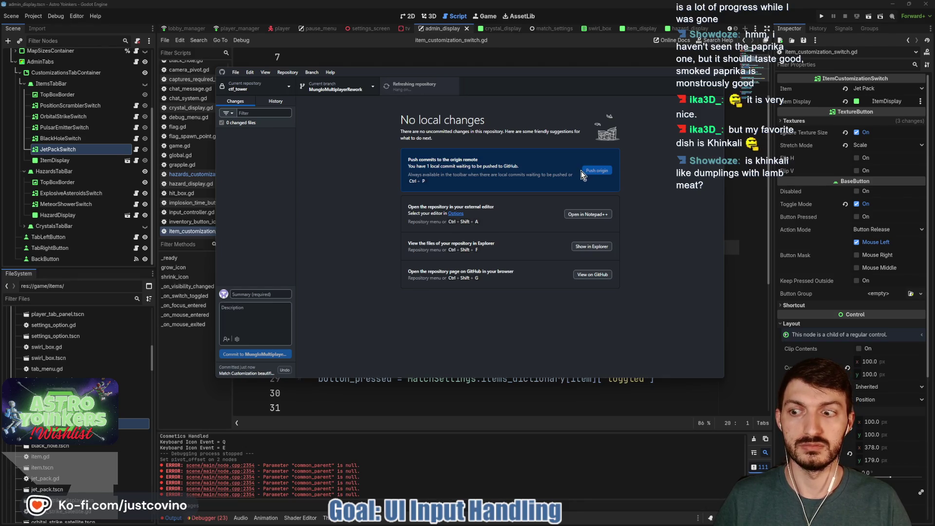
{"action": "key", "text": "alt+Tab"}
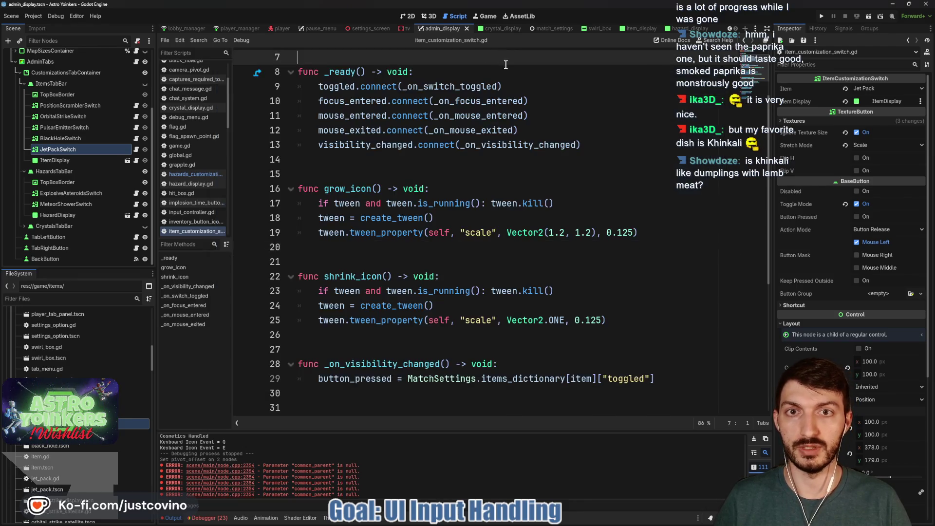
- Open the stream chat popup, expand the raid details, then collapse them again
{"action": "left_click", "coordinate": [502, 86]}
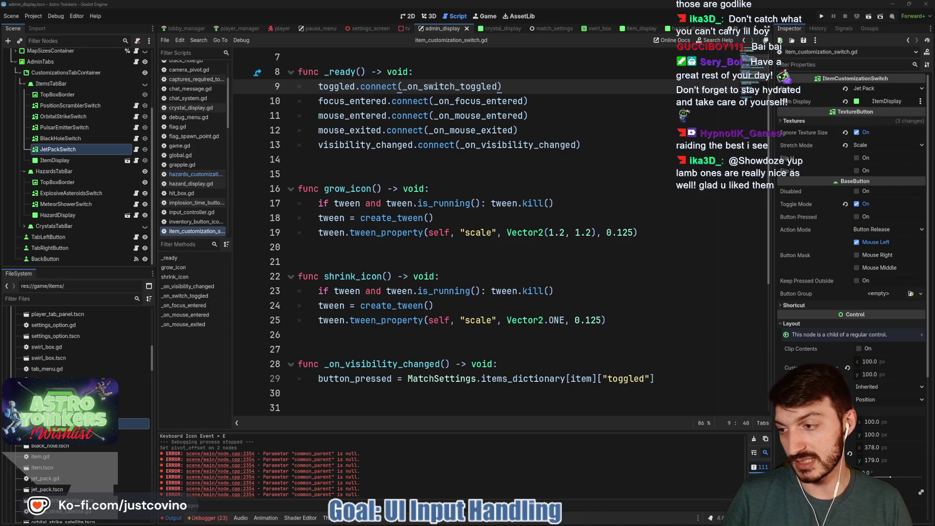
{"action": "key", "text": "alt+Tab"}
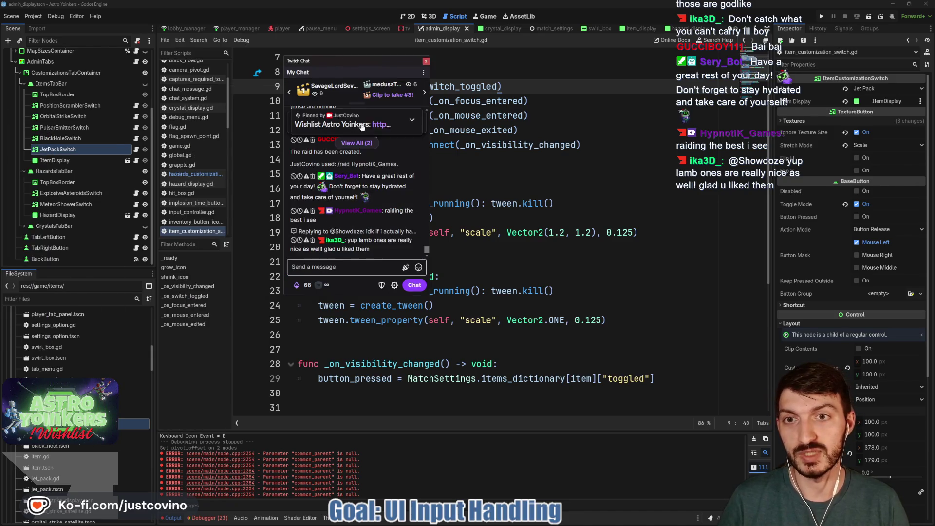
{"action": "left_click", "coordinate": [378, 143]}
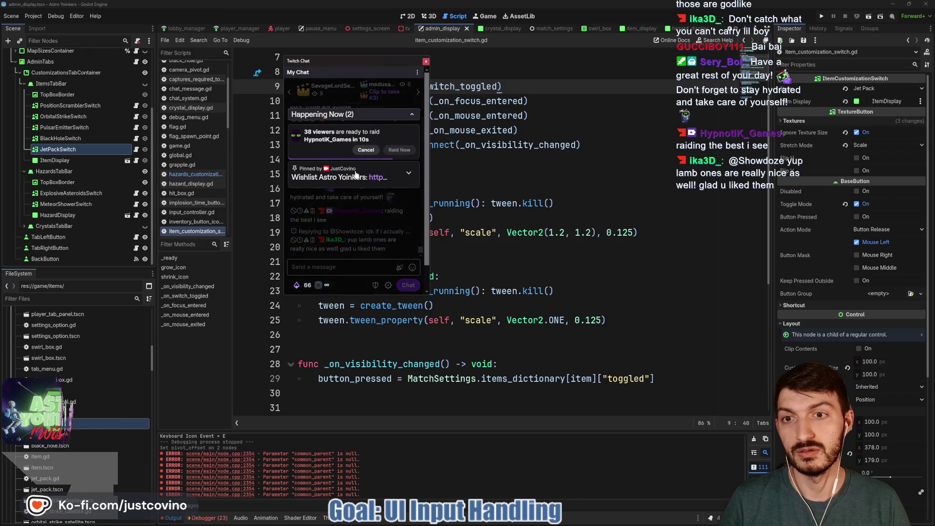
{"action": "left_click", "coordinate": [330, 267]}
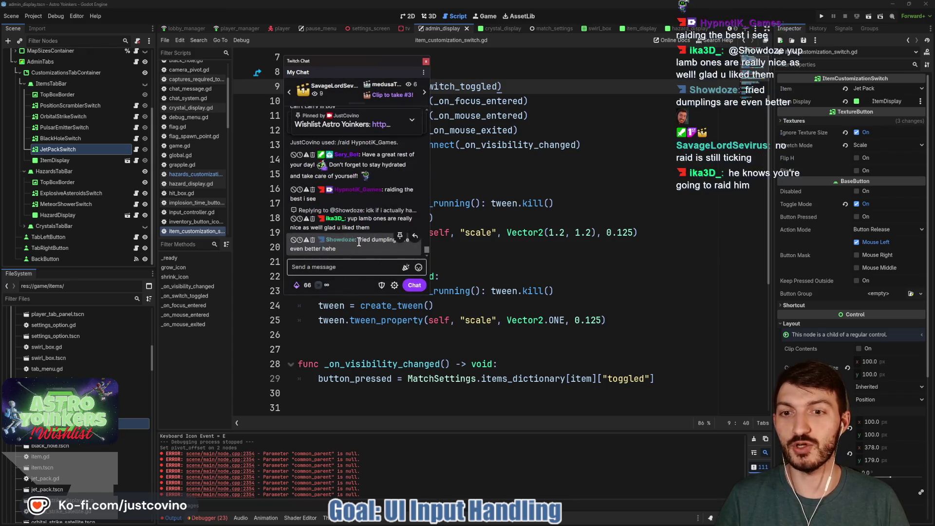